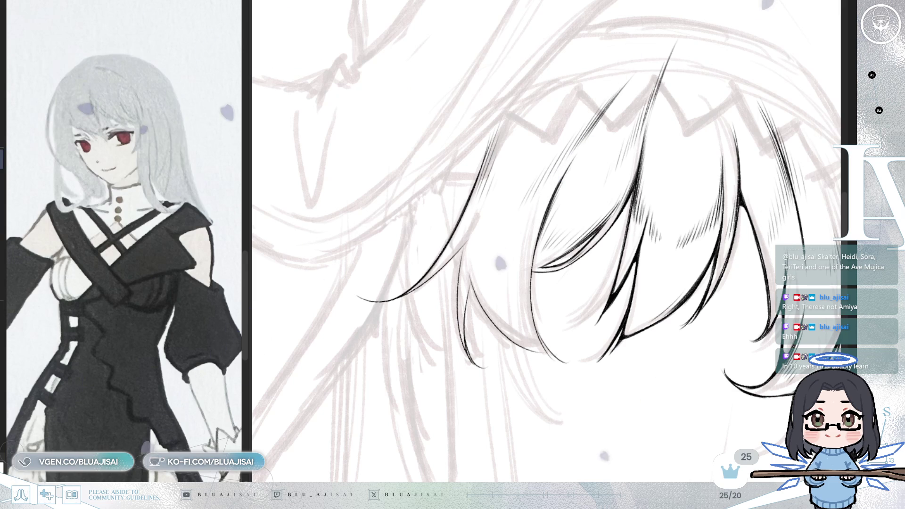
scroll(562, 216, up, 2)
scroll(523, 265, down, 1)
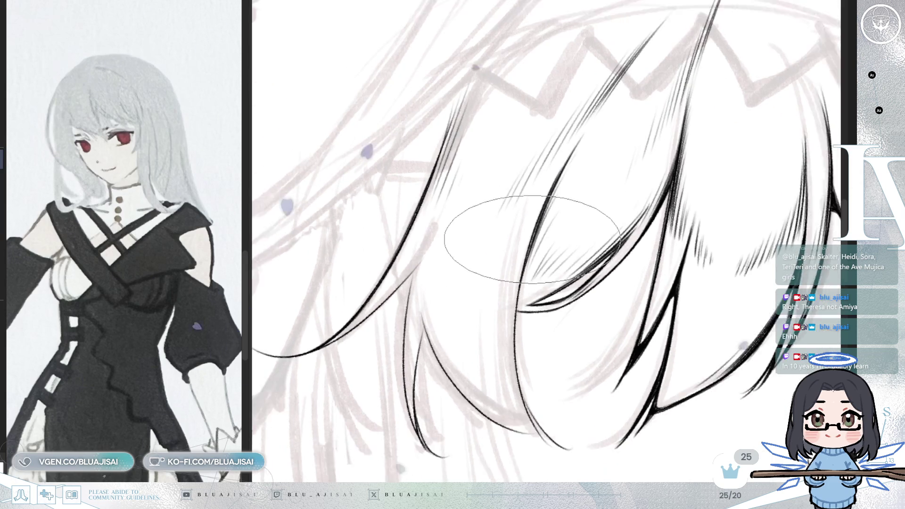
scroll(488, 262, down, 1)
scroll(516, 283, down, 1)
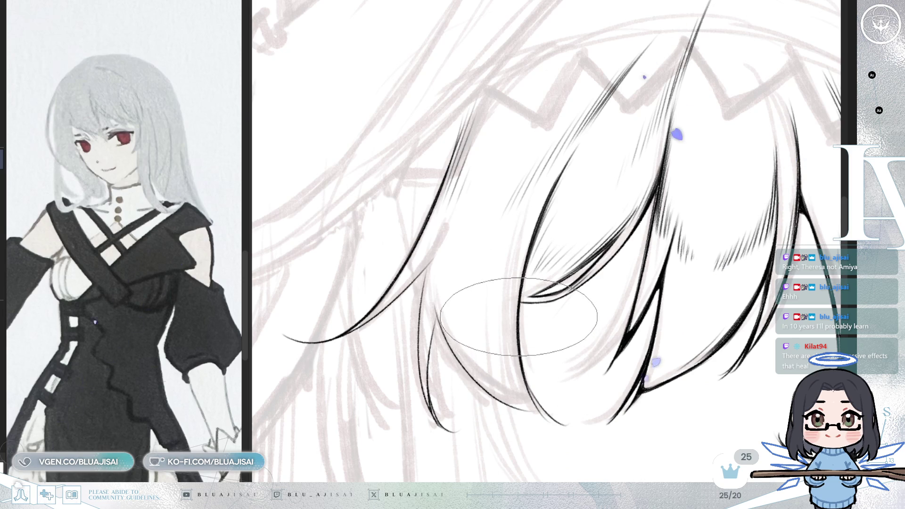
Step: Mirror and tilt the view over the bangs to a comfortable angle for inking the face
key(m)
key(m)
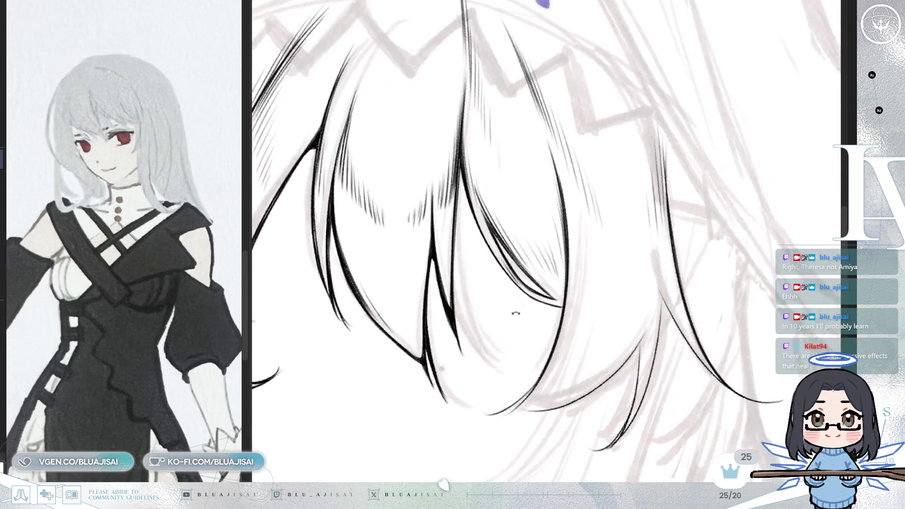
drag(569, 340, 574, 324)
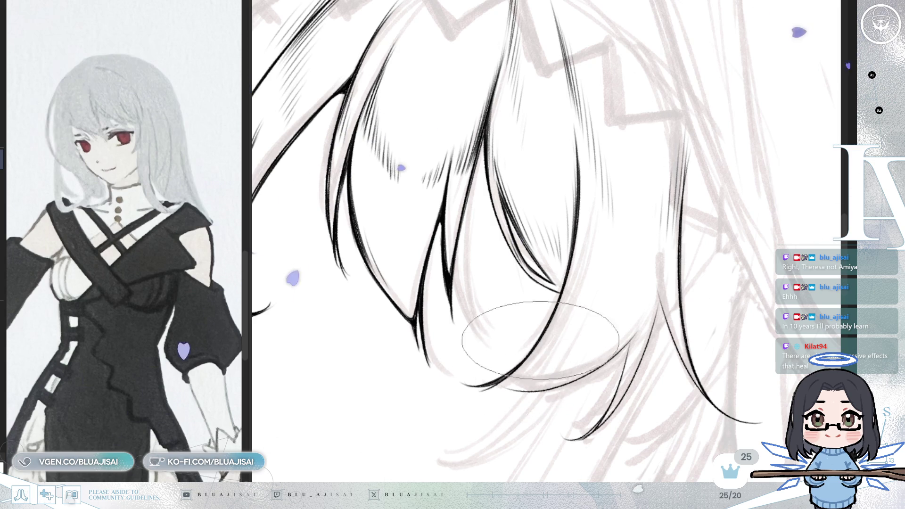
key(4)
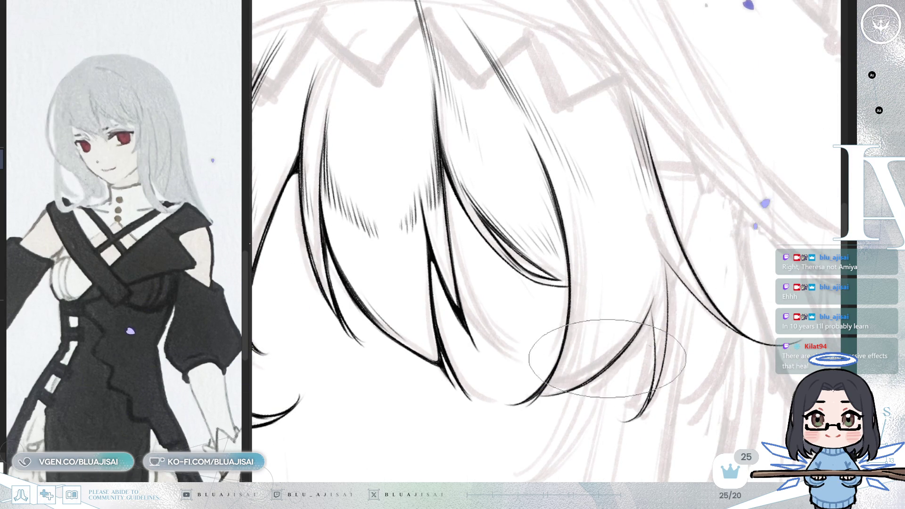
key(4)
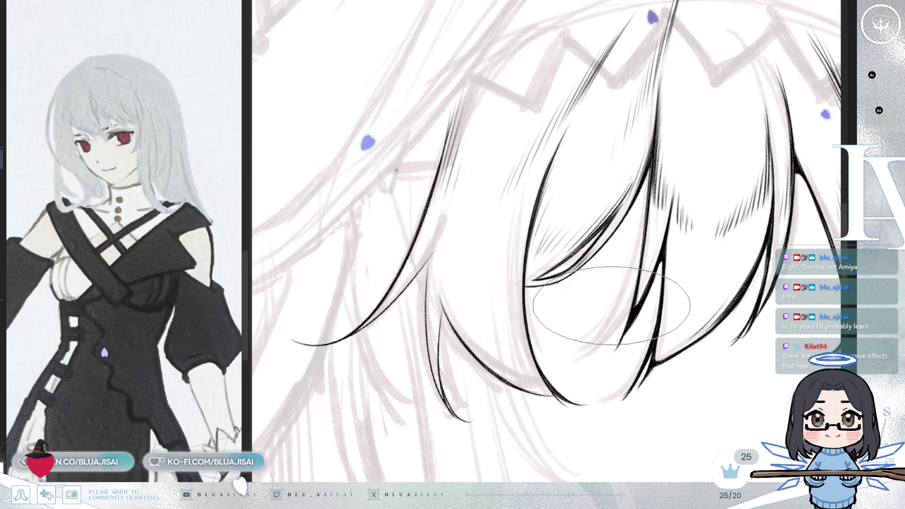
key(minus)
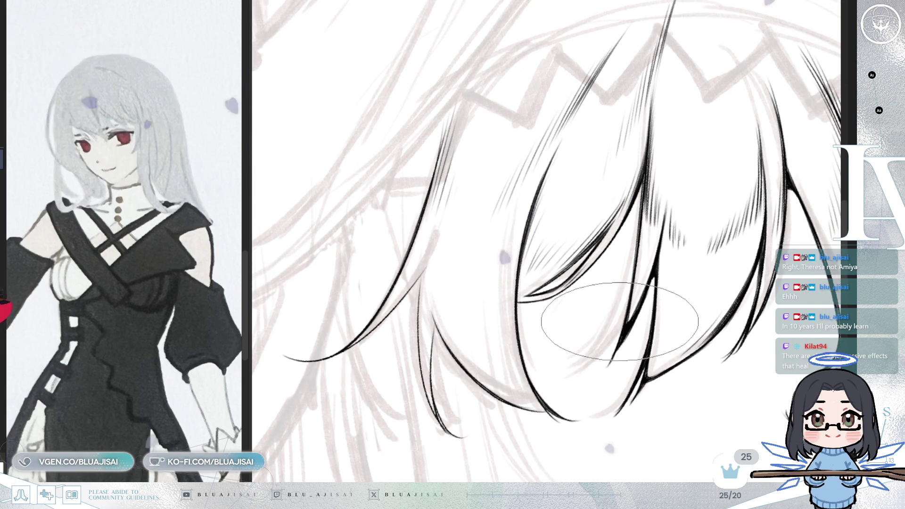
key(minus)
key(minus)
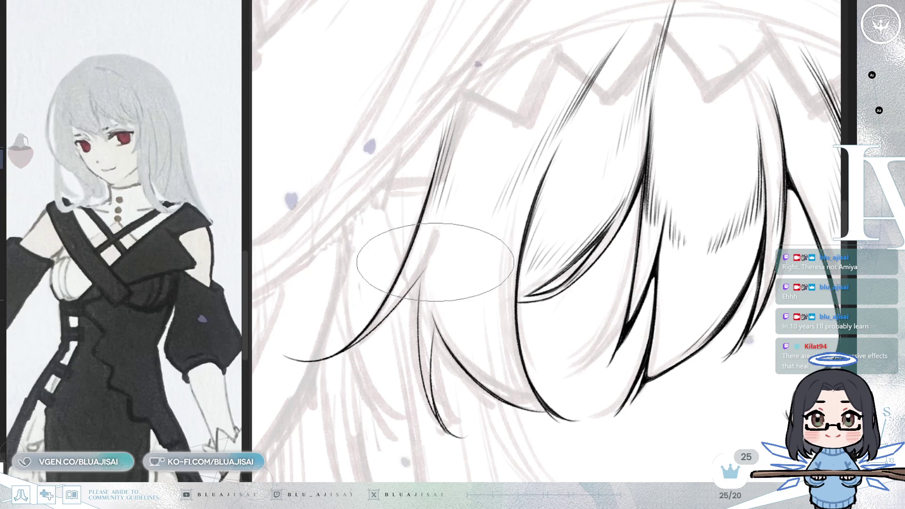
drag(410, 297, 459, 279)
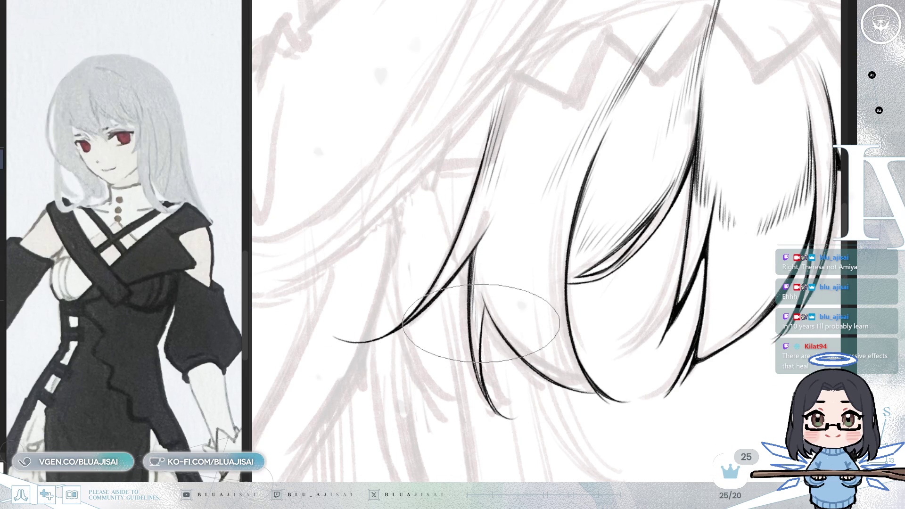
mouse_move(530, 304)
mouse_down()
mouse_move(500, 307)
mouse_move(451, 352)
mouse_up()
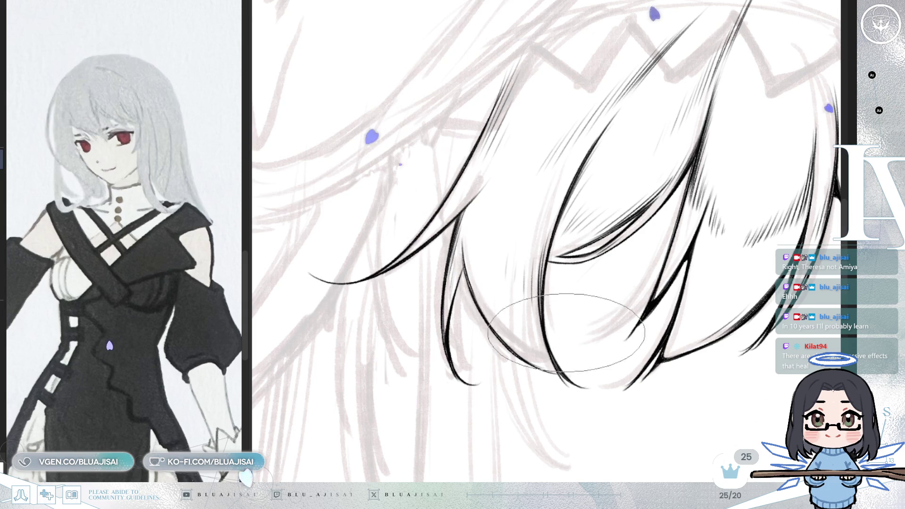
scroll(541, 258, down, 3)
scroll(764, 152, up, 2)
scroll(665, 163, up, 2)
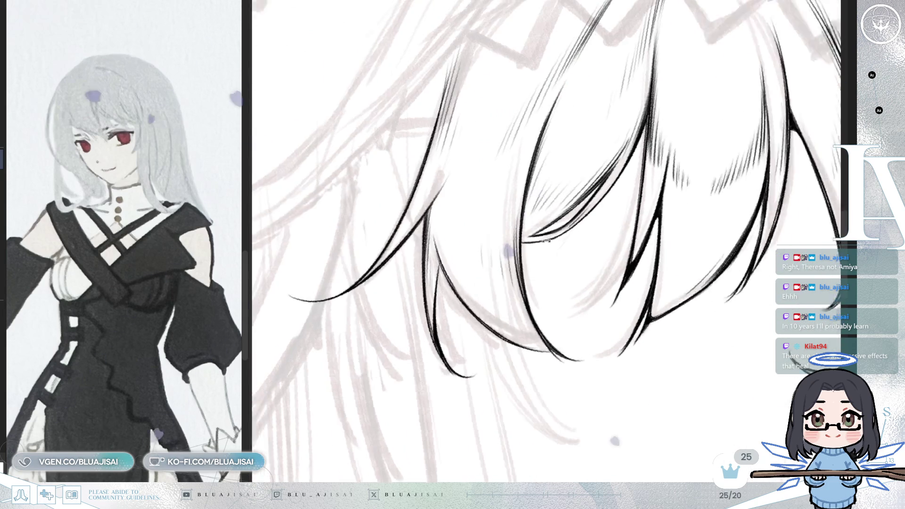
scroll(601, 212, up, 2)
scroll(538, 248, up, 2)
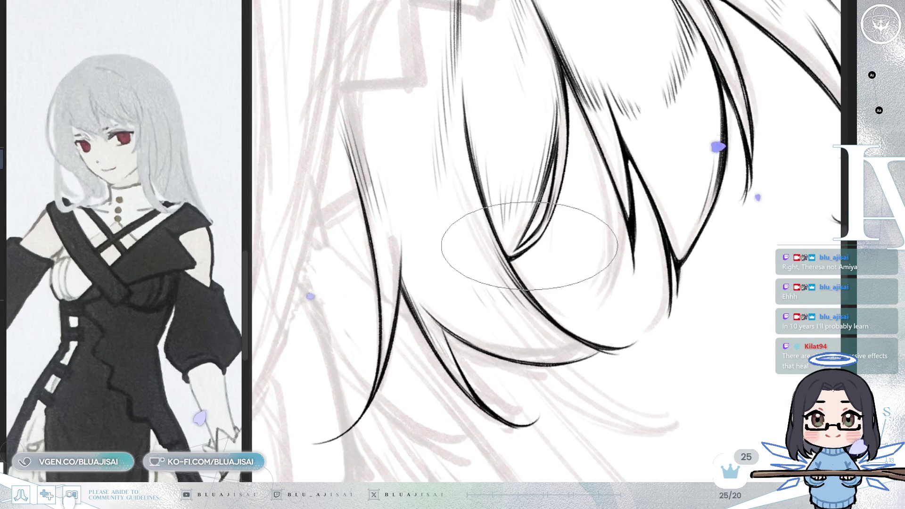
scroll(523, 244, down, 2)
scroll(523, 244, down, 2)
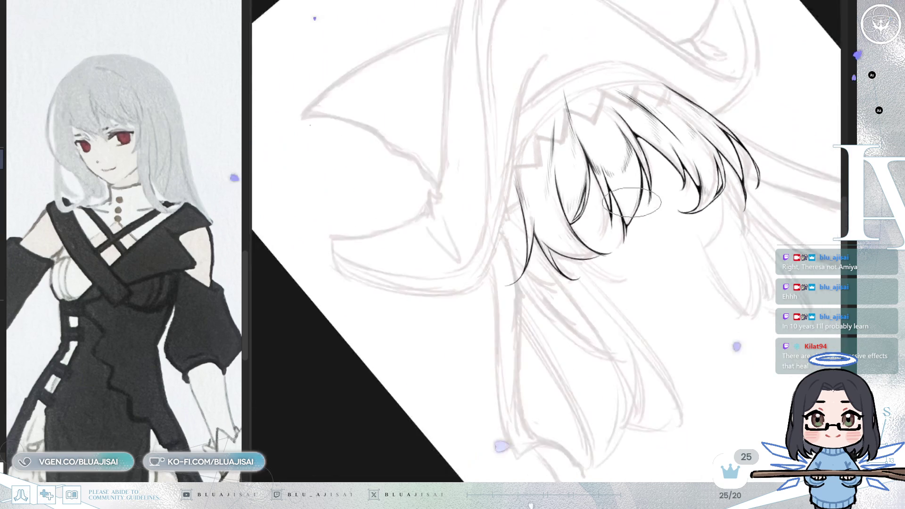
scroll(523, 244, down, 2)
scroll(524, 245, down, 1)
scroll(765, 223, down, 1)
scroll(766, 224, down, 1)
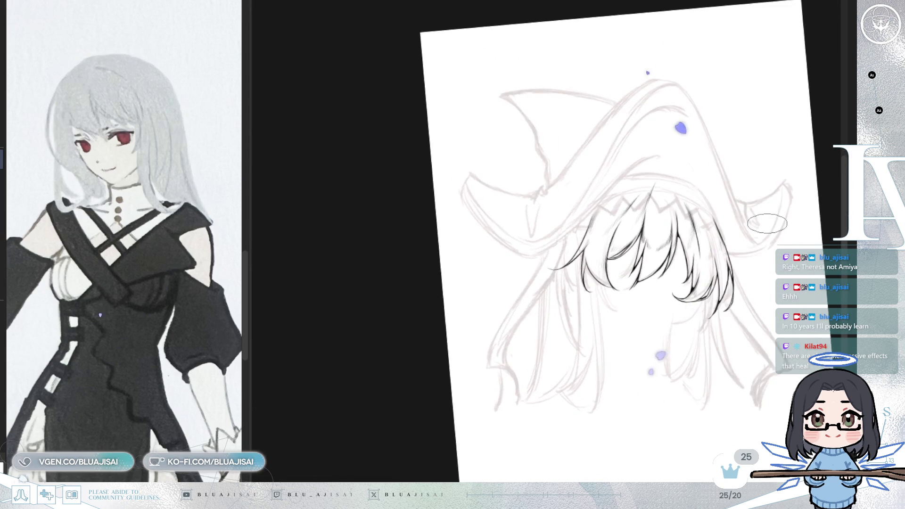
scroll(766, 224, down, 1)
scroll(765, 224, down, 1)
scroll(766, 225, up, 1)
scroll(765, 224, up, 1)
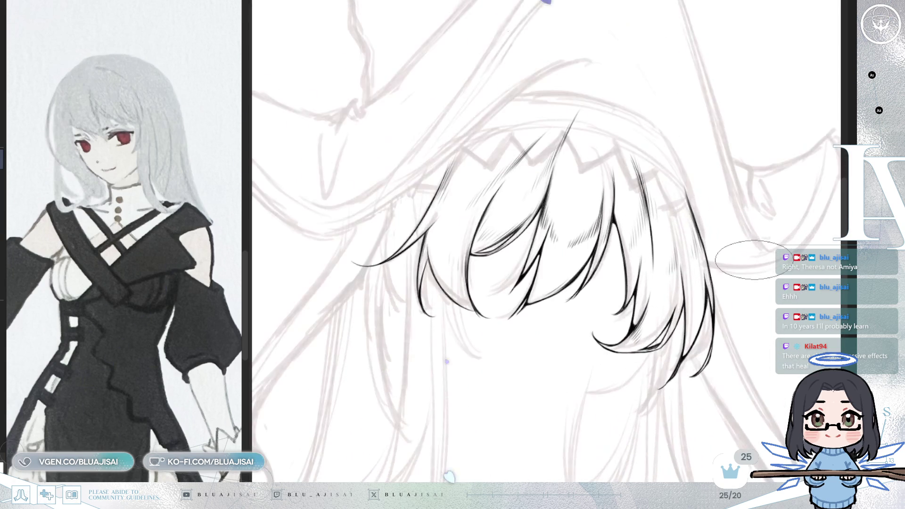
scroll(742, 258, up, 1)
scroll(743, 258, up, 1)
scroll(742, 259, up, 1)
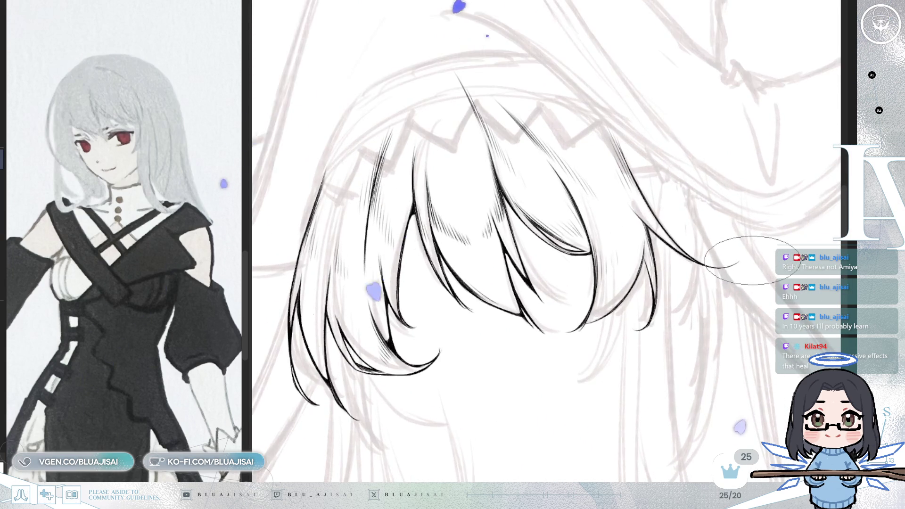
scroll(742, 258, up, 1)
scroll(594, 253, up, 1)
scroll(594, 253, left, 1)
scroll(495, 234, left, 1)
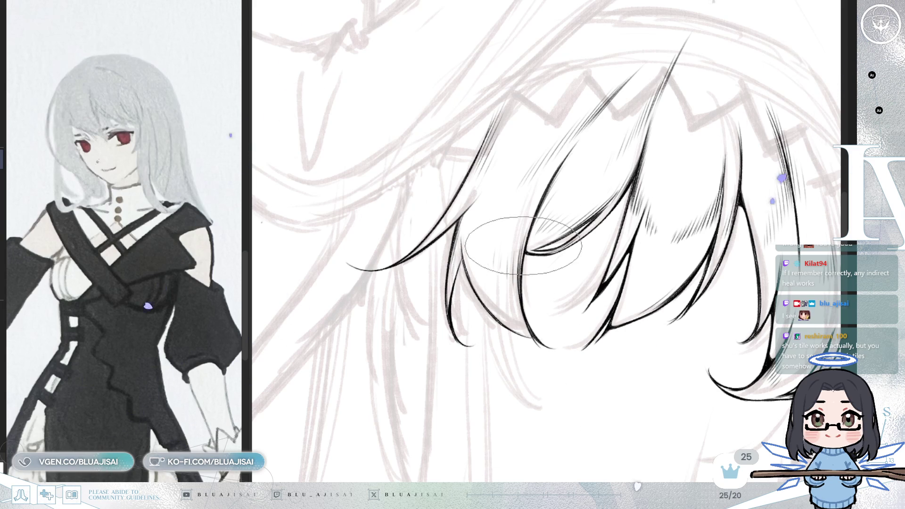
Step: Rotate the view back clockwise and reframe the bangs and inked face
key(^)
key(^)
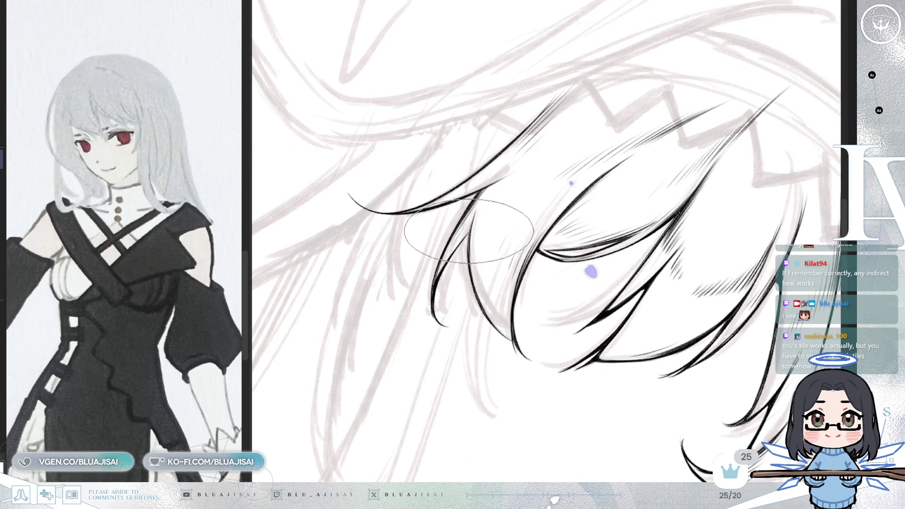
key(^)
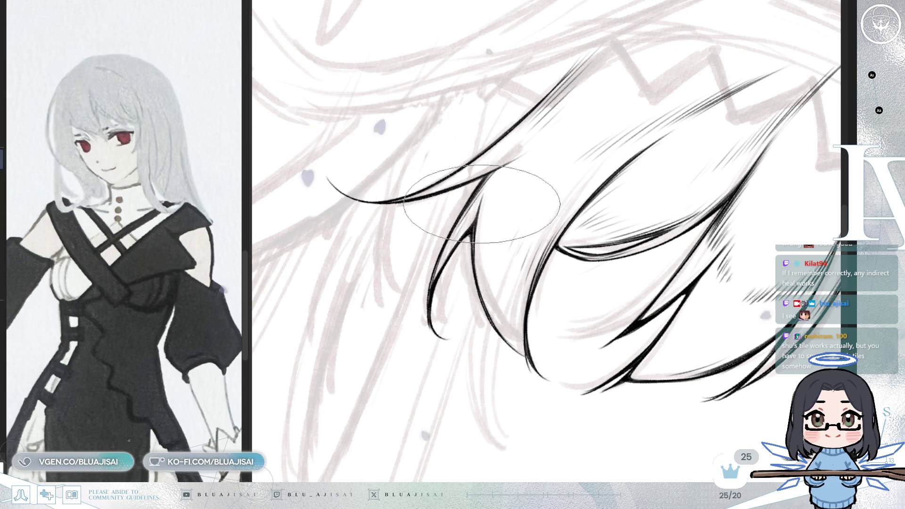
scroll(516, 242, down, 3)
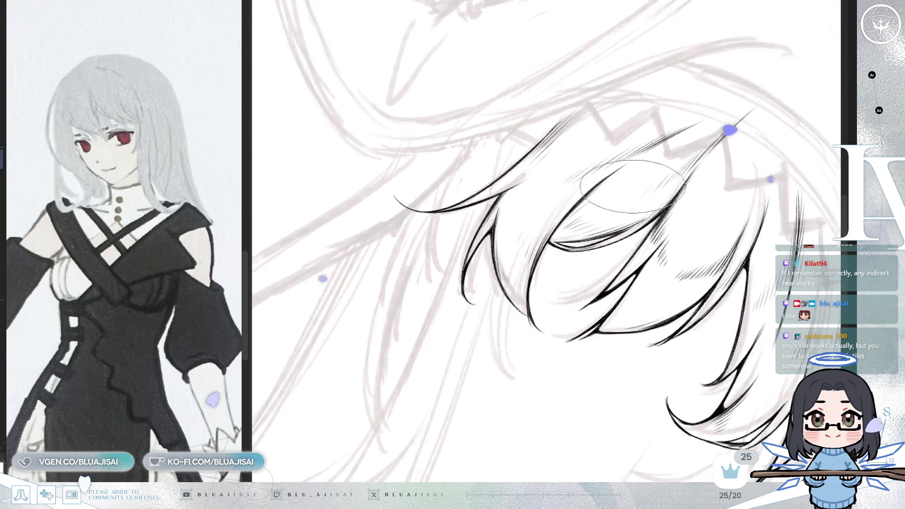
scroll(516, 243, down, 2)
scroll(516, 242, down, 2)
scroll(785, 110, down, 1)
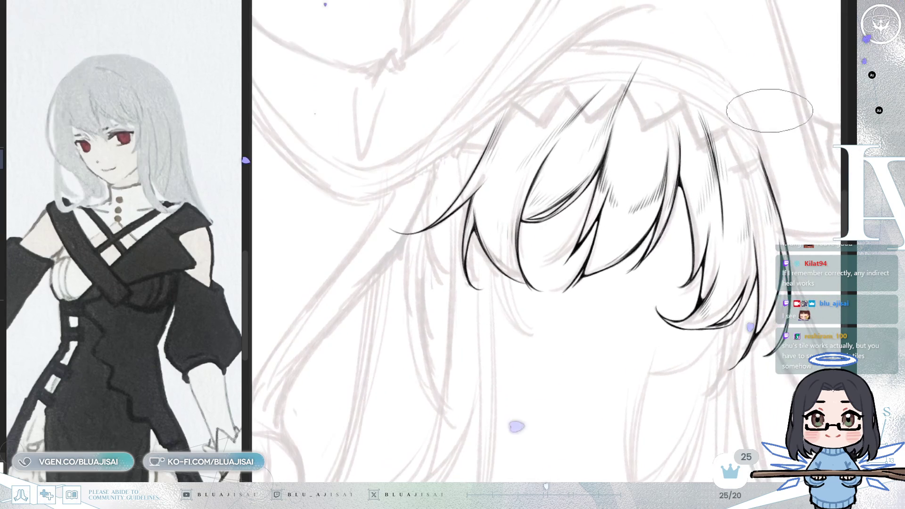
scroll(778, 113, down, 1)
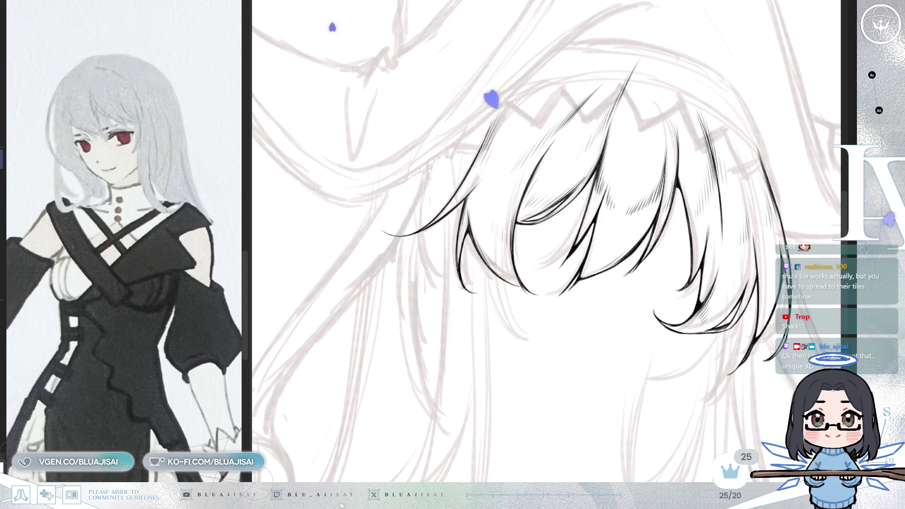
mouse_move(566, 212)
mouse_down()
mouse_move(586, 212)
mouse_move(459, 188)
mouse_up()
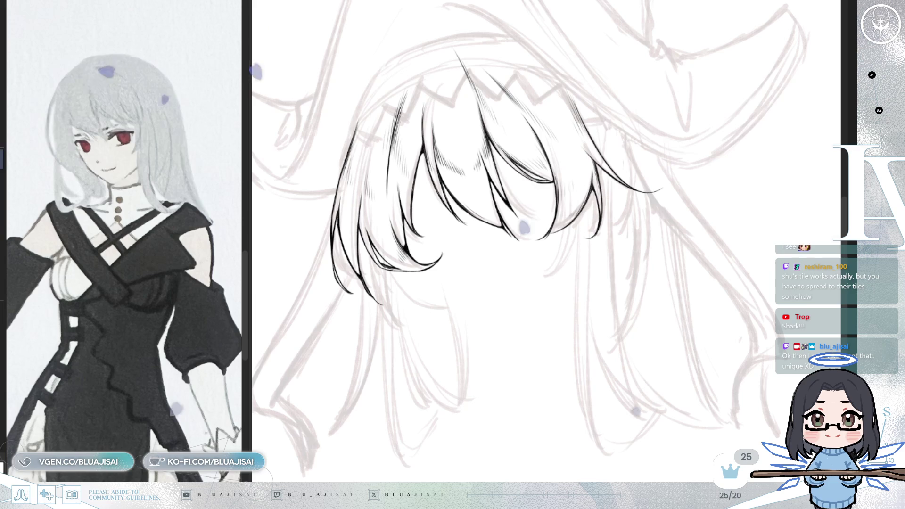
drag(503, 308, 557, 303)
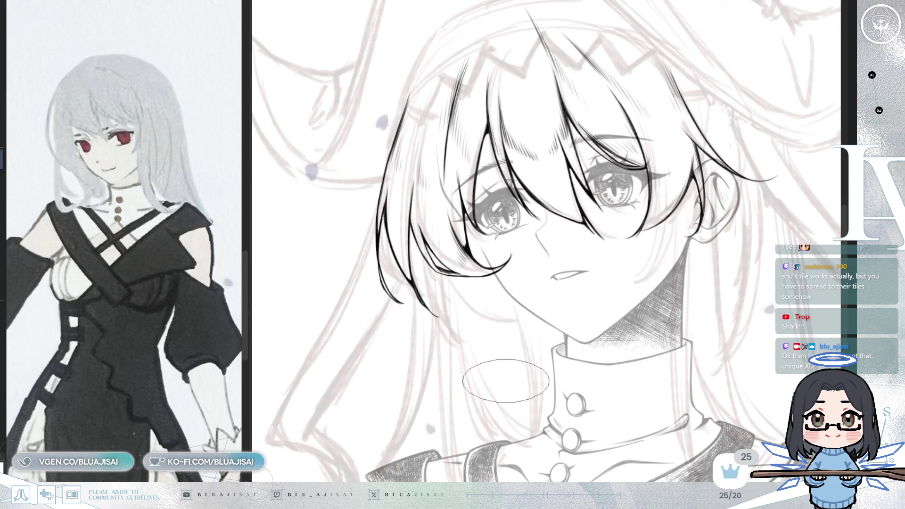
Step: Frame the inked face and mirror the view to check it while inking the side strands
drag(610, 273, 628, 308)
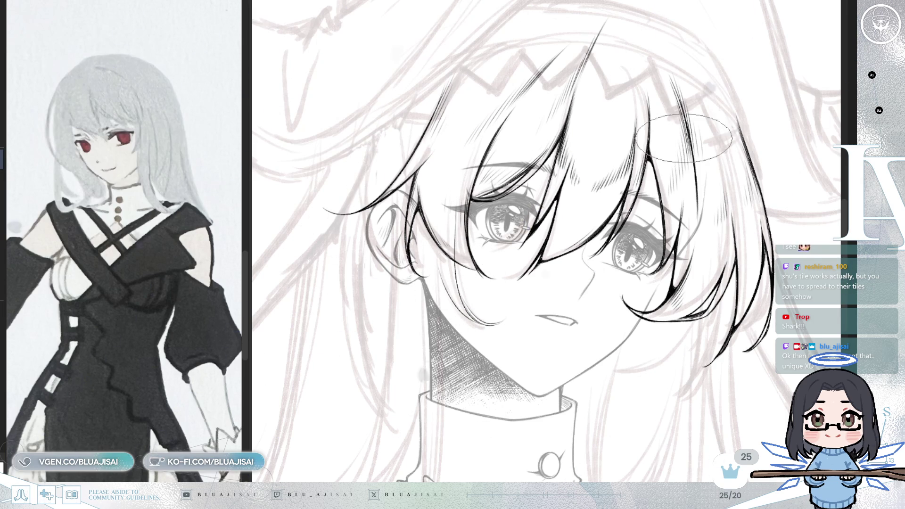
key(h)
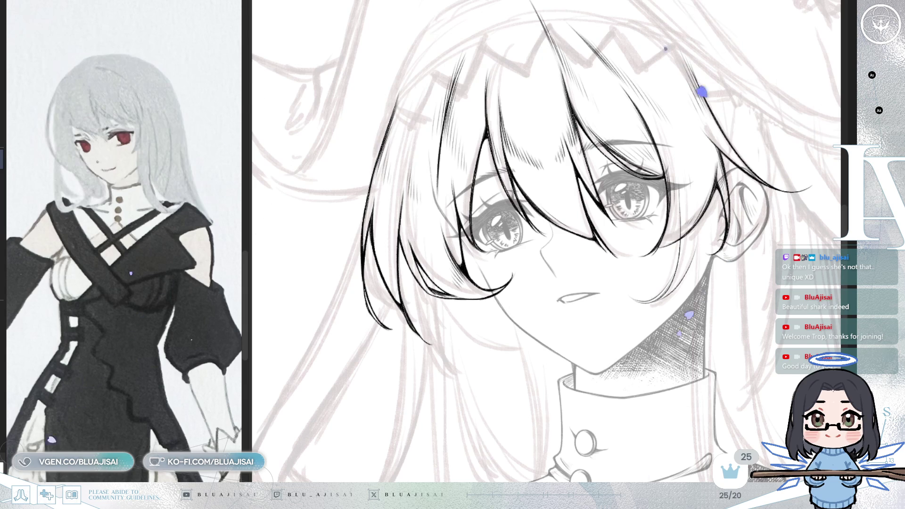
key(m)
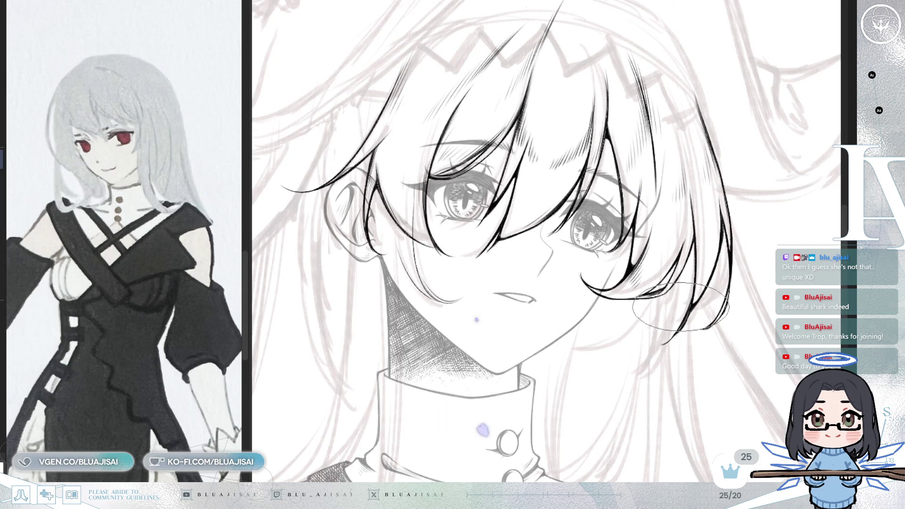
mouse_move(592, 255)
mouse_down()
mouse_move(619, 216)
mouse_move(683, 201)
mouse_up()
key(m)
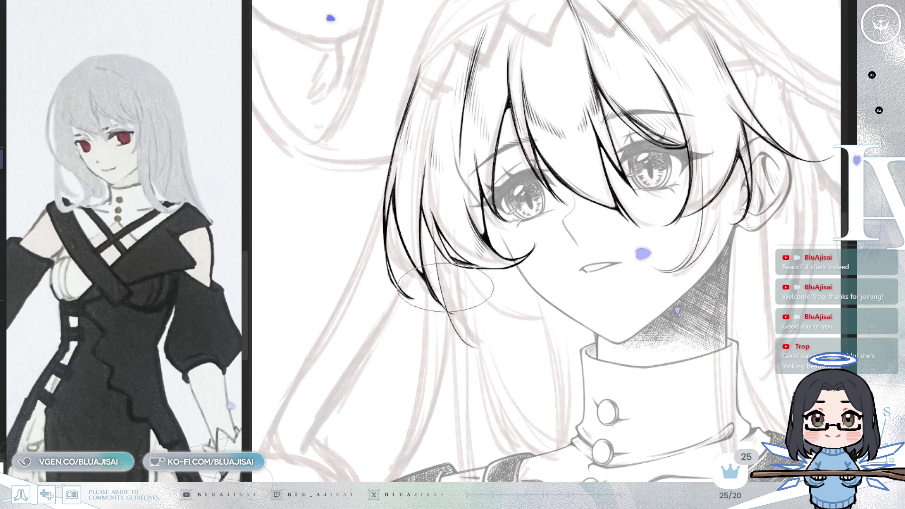
drag(440, 246, 502, 345)
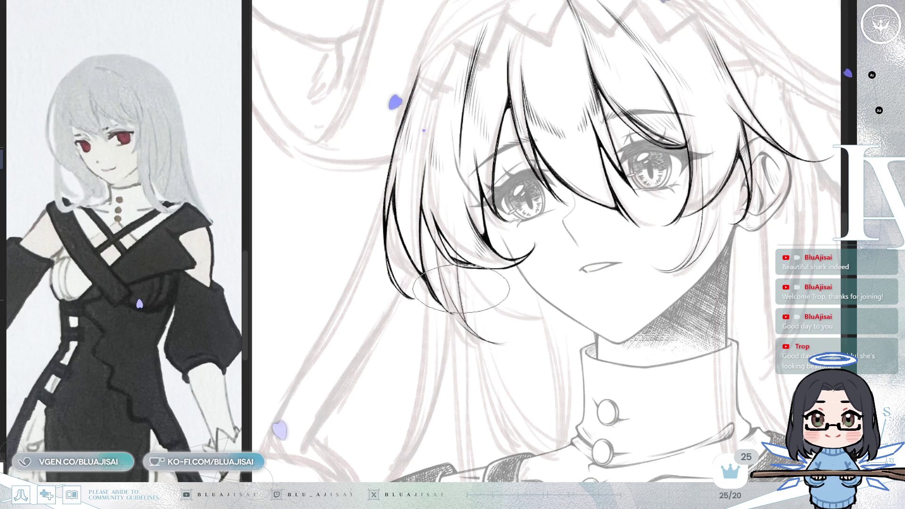
key(End)
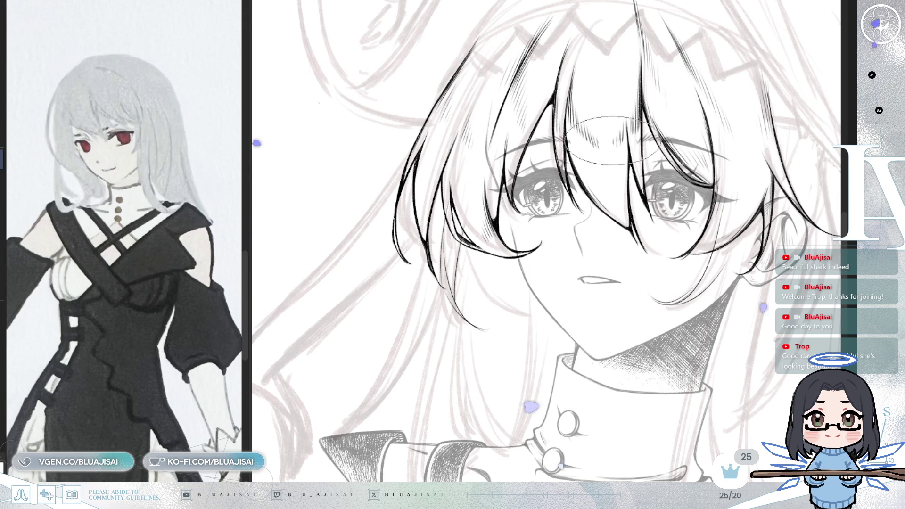
scroll(566, 176, right, 3)
scroll(647, 127, left, 3)
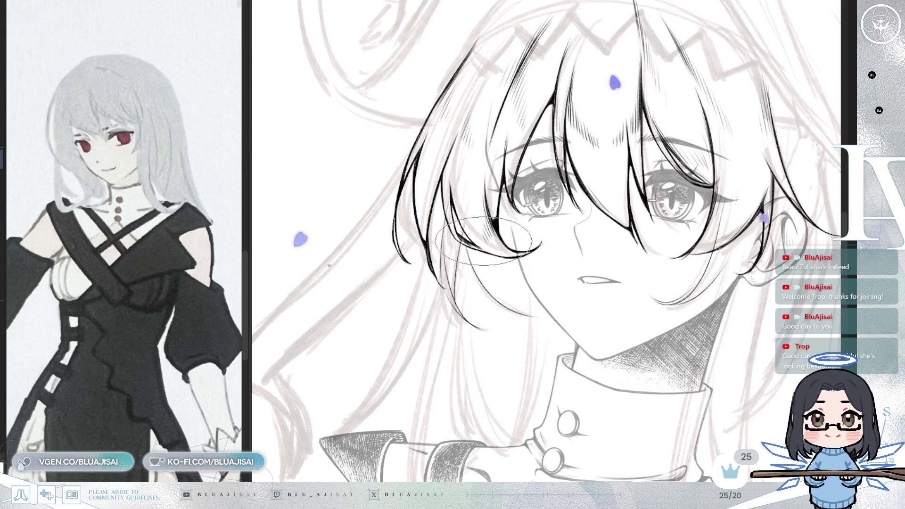
key(m)
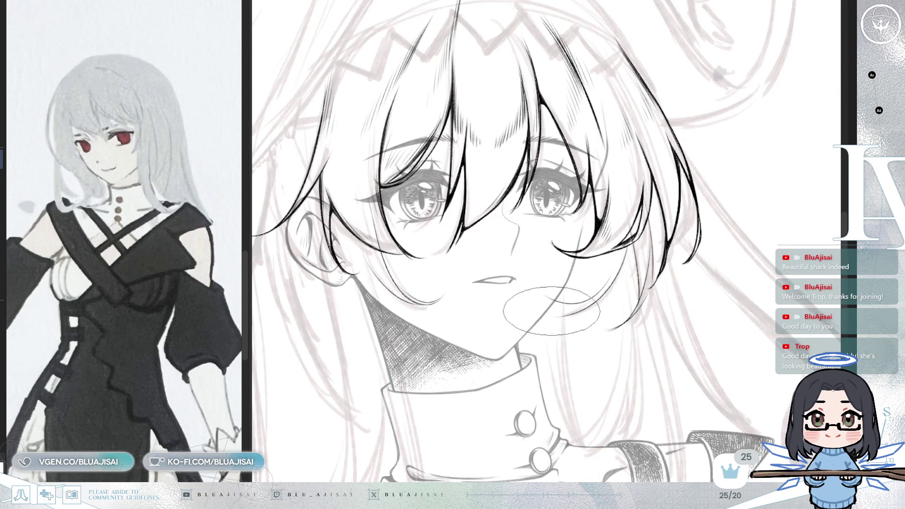
key(e)
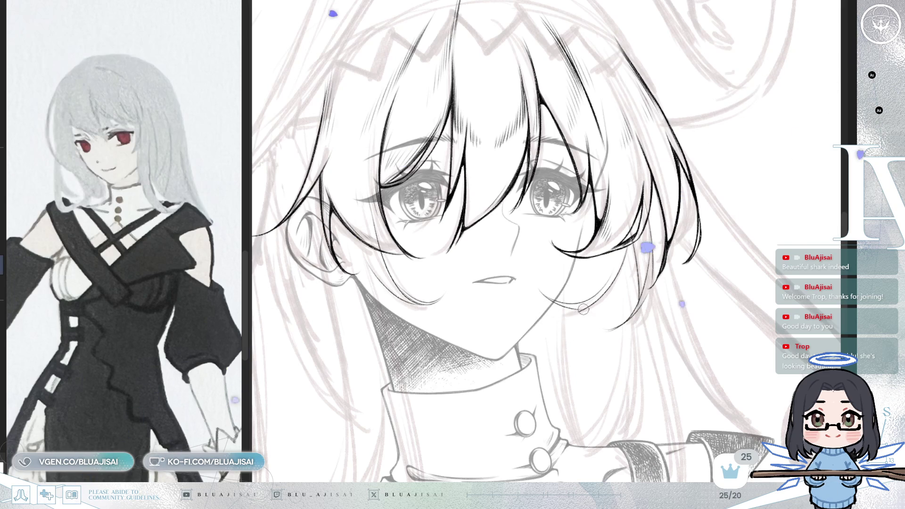
key(e)
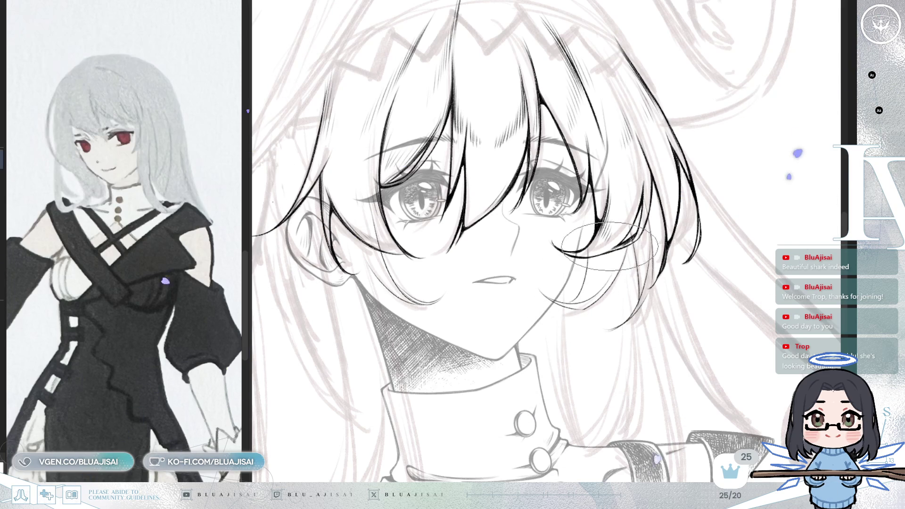
key(m)
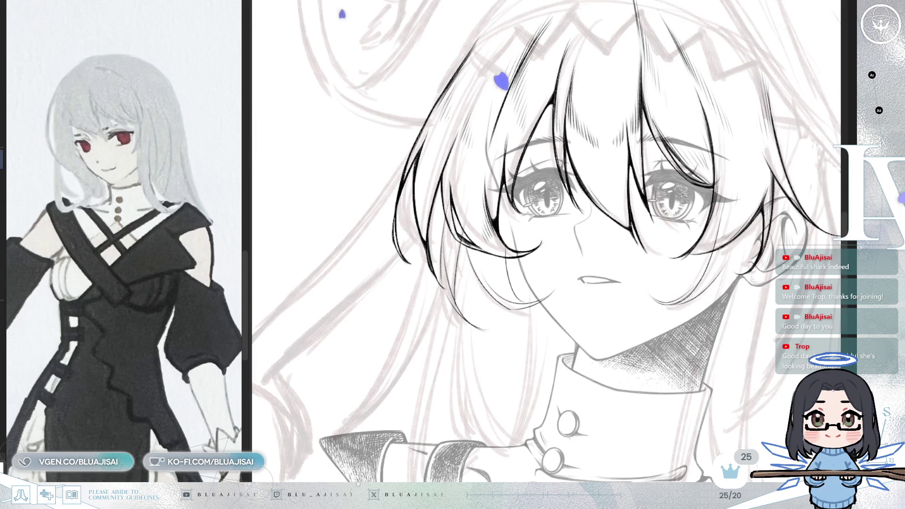
key(Delete)
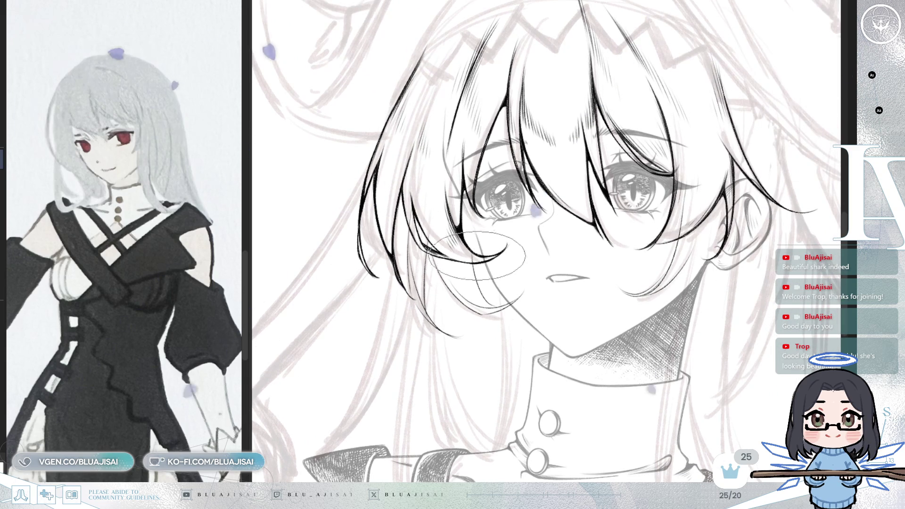
key(End)
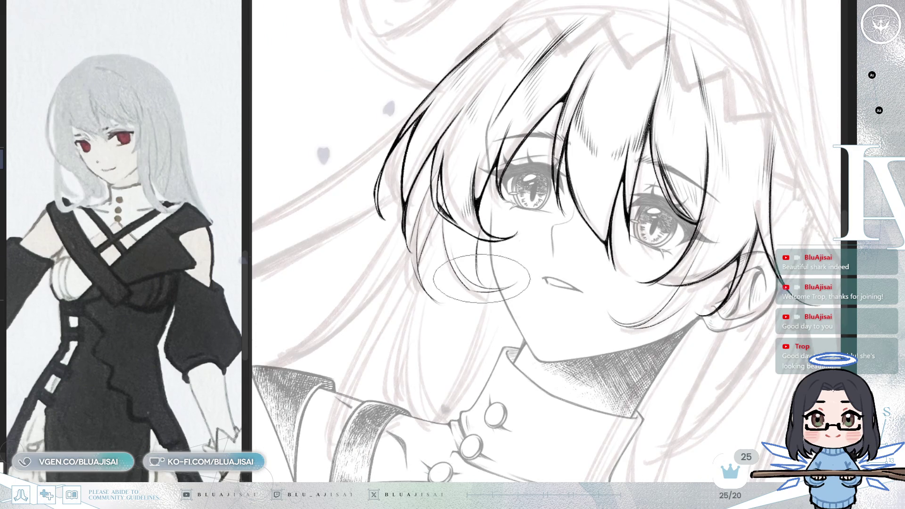
scroll(480, 235, up, 2)
scroll(453, 230, up, 2)
scroll(425, 226, up, 2)
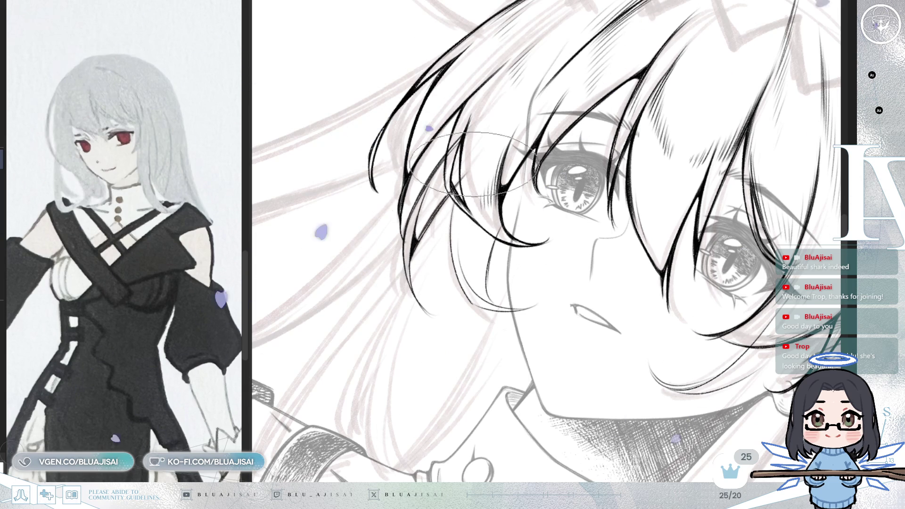
drag(481, 152, 424, 269)
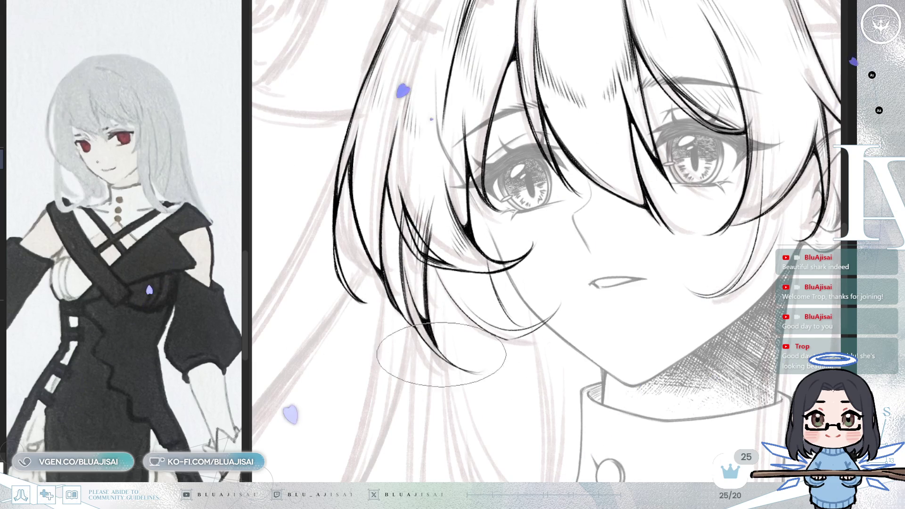
key(Delete)
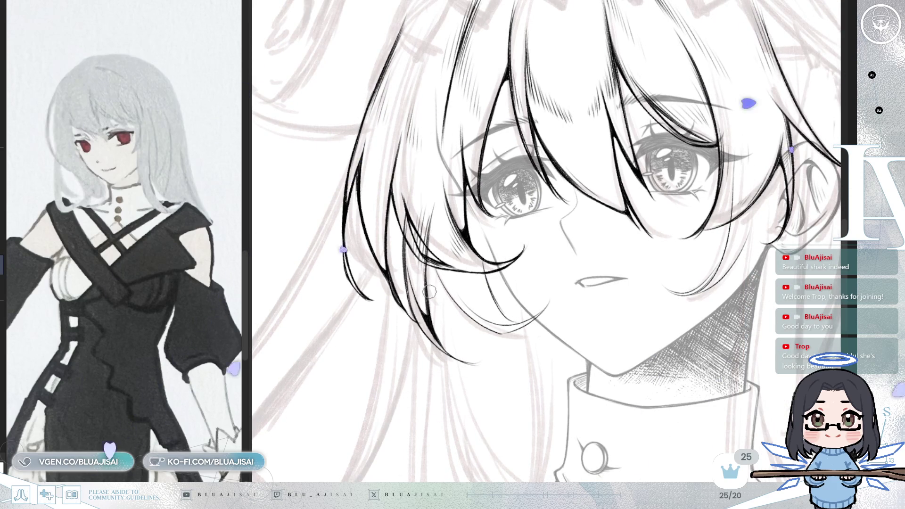
key(End)
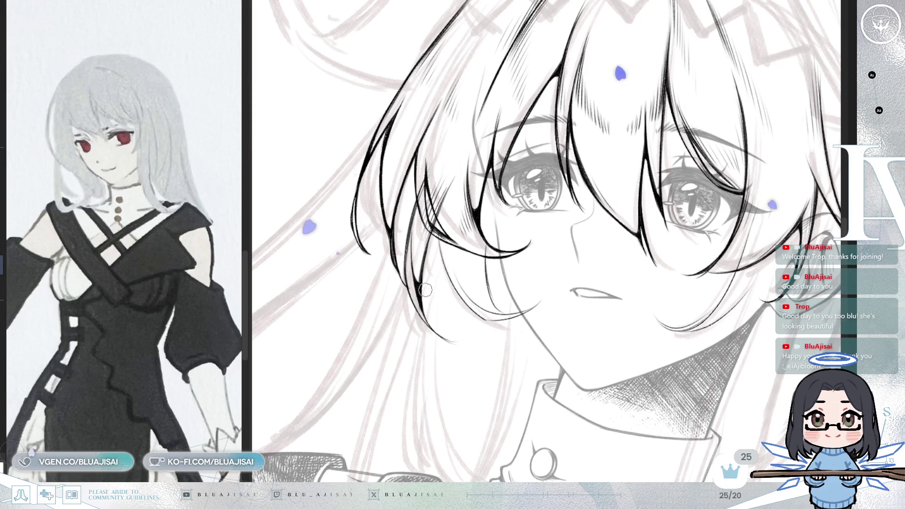
scroll(425, 290, up, 2)
scroll(445, 255, up, 2)
scroll(464, 223, up, 2)
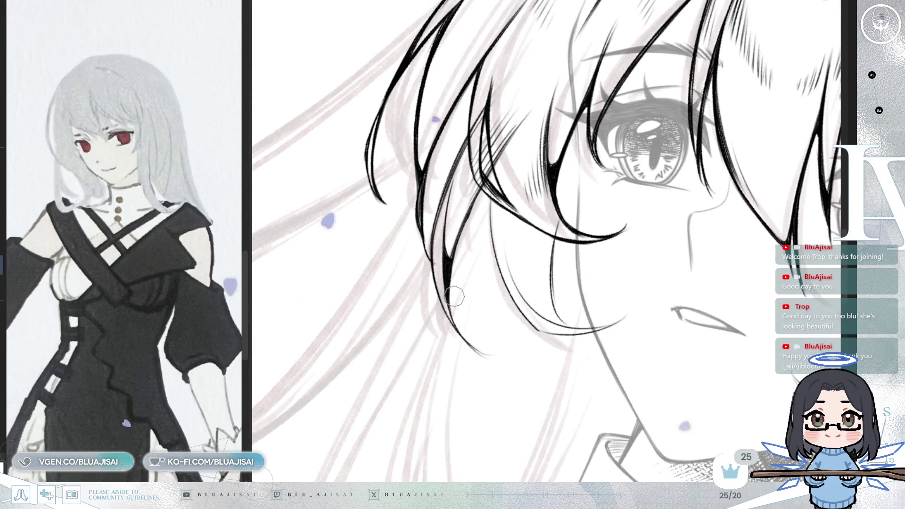
Step: With a larger brush and rotated view, ink thin hatching strands into the hair beside the face
key(bracketright)
key(bracketright)
key(bracketright)
key(bracketright)
key(bracketright)
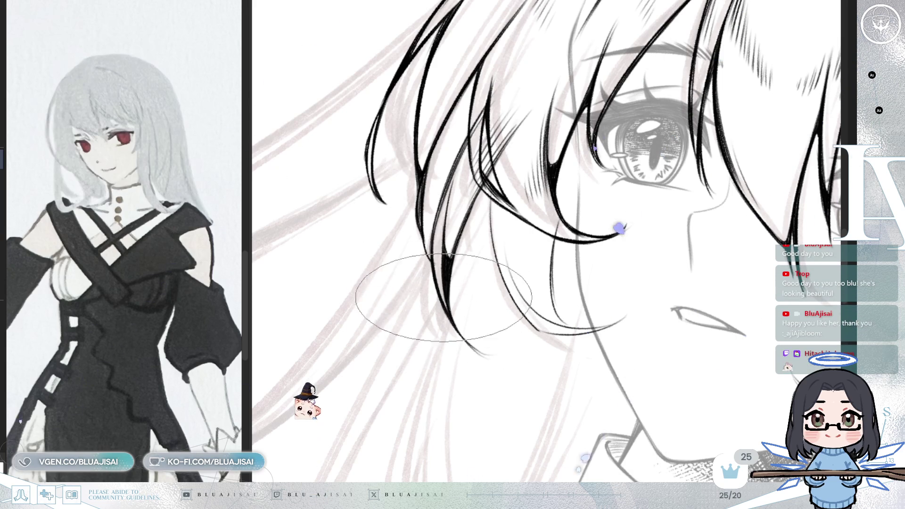
key(Delete)
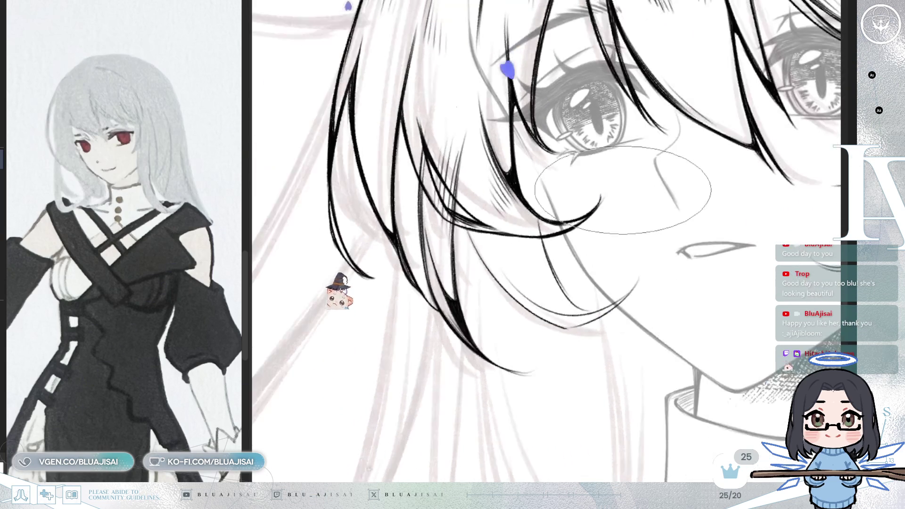
key(Delete)
key(End)
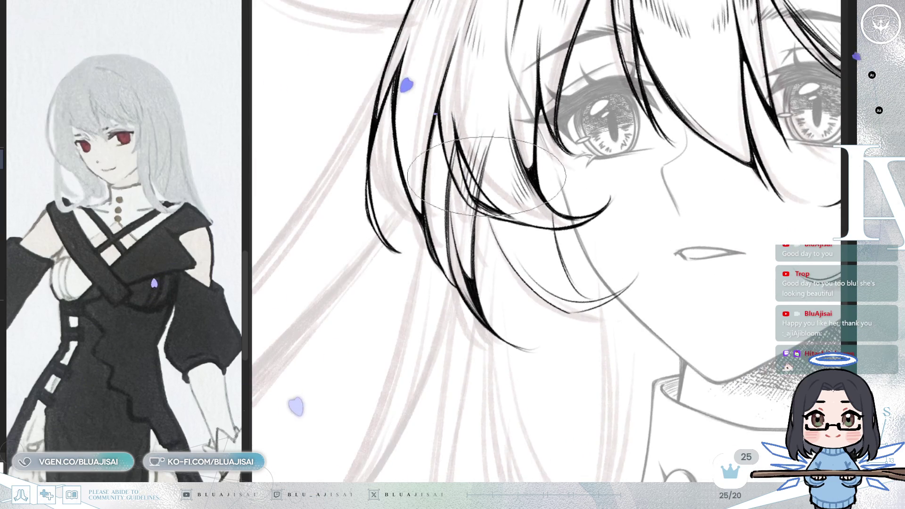
key(End)
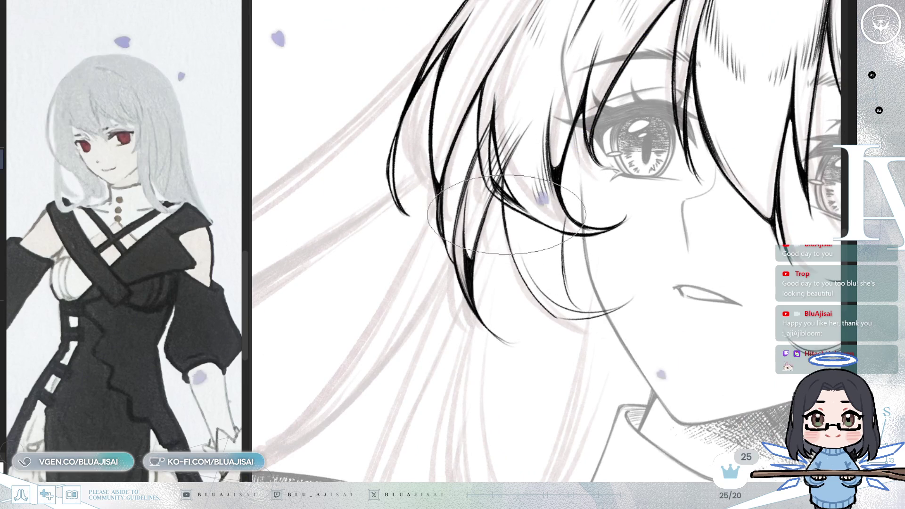
key(End)
drag(562, 240, 558, 276)
drag(555, 244, 545, 272)
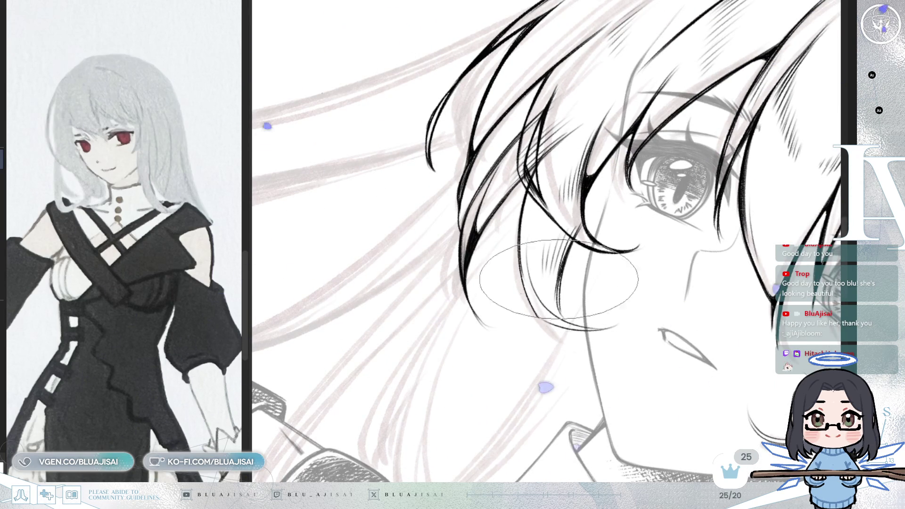
scroll(735, 194, down, 1)
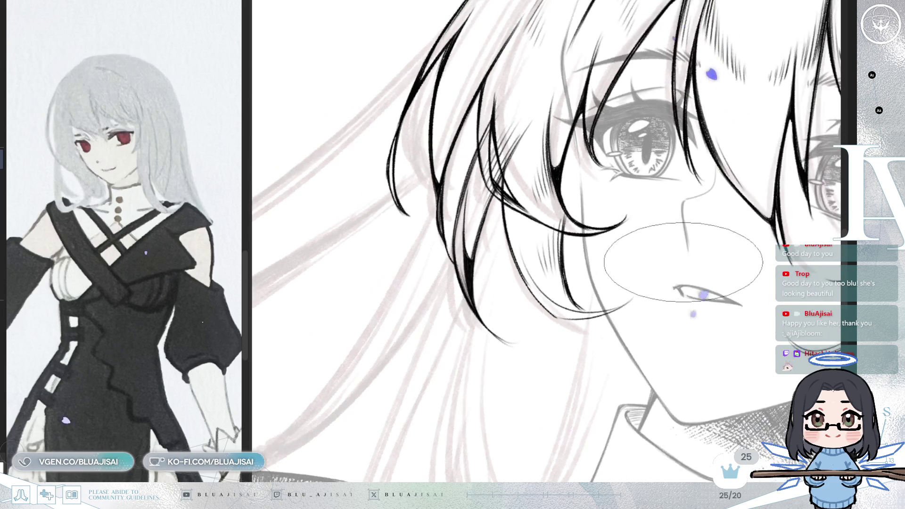
key(Insert)
key(End)
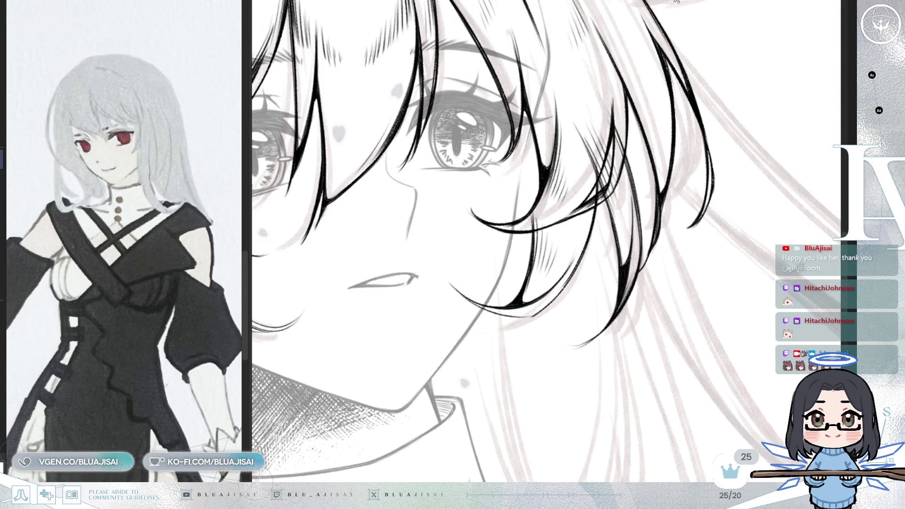
drag(521, 319, 530, 307)
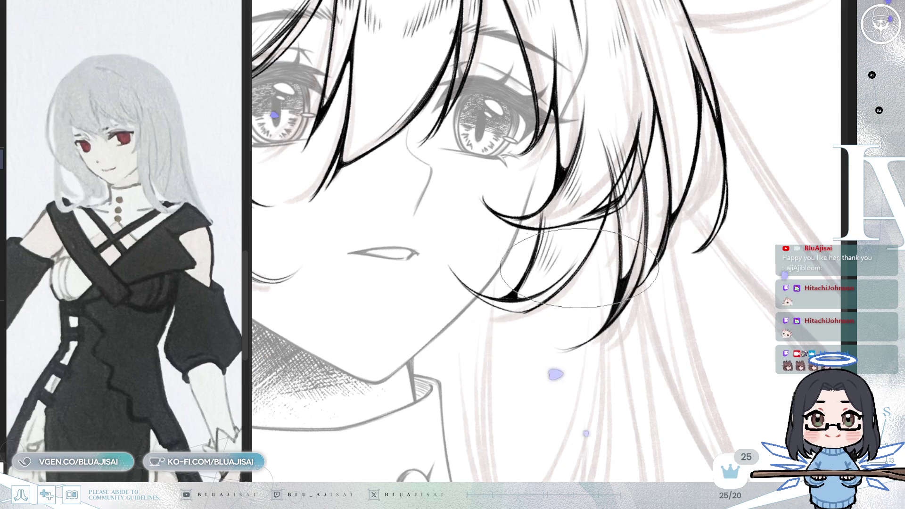
key(m)
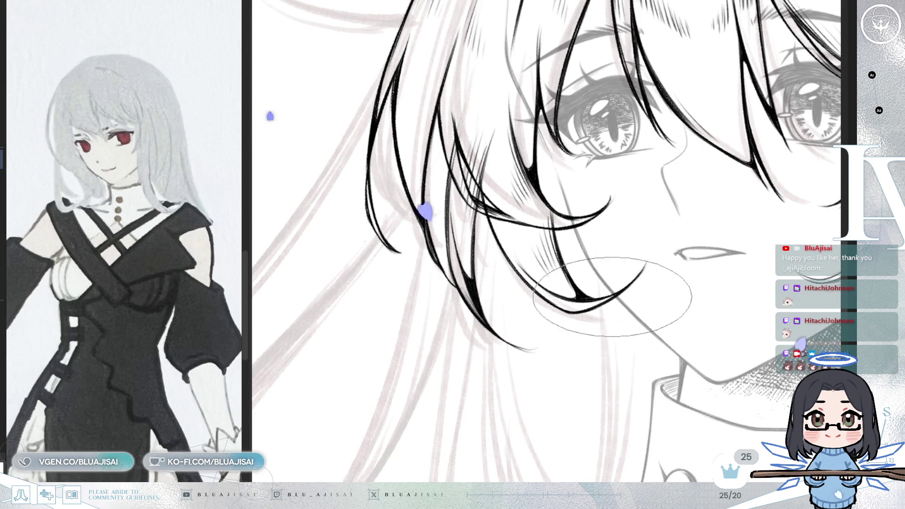
scroll(611, 295, down, 3)
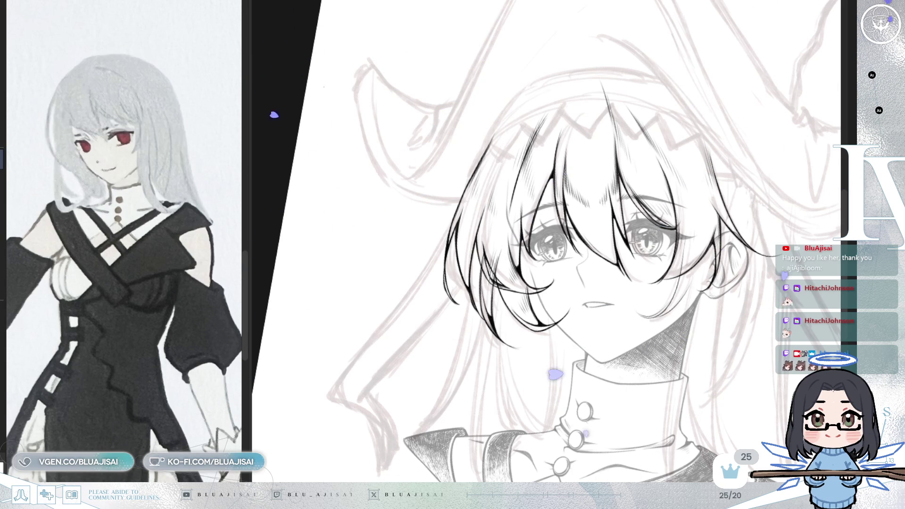
scroll(440, 231, up, 1)
scroll(440, 231, up, 1)
scroll(440, 230, up, 1)
scroll(440, 231, up, 1)
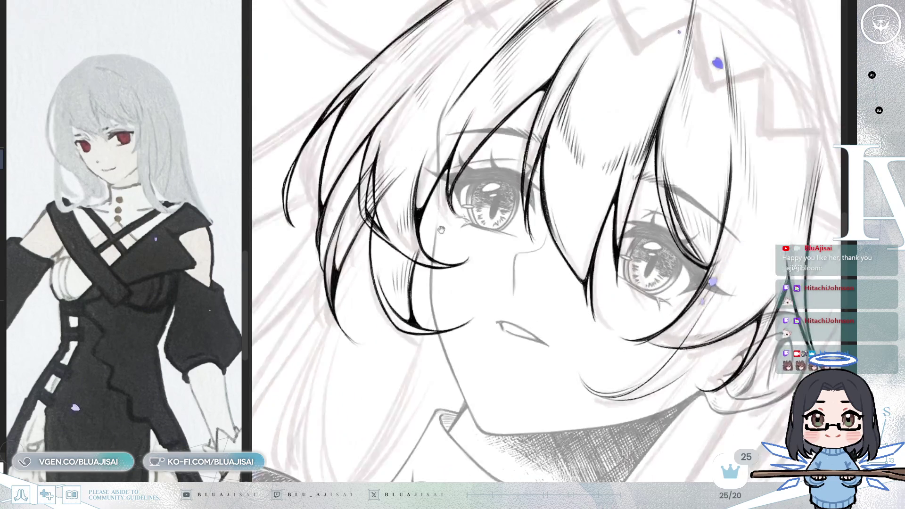
scroll(440, 230, up, 2)
scroll(441, 230, up, 2)
Step: Undo the stray grey smudge over the hair and re-tilt the face view
key(ctrl+z)
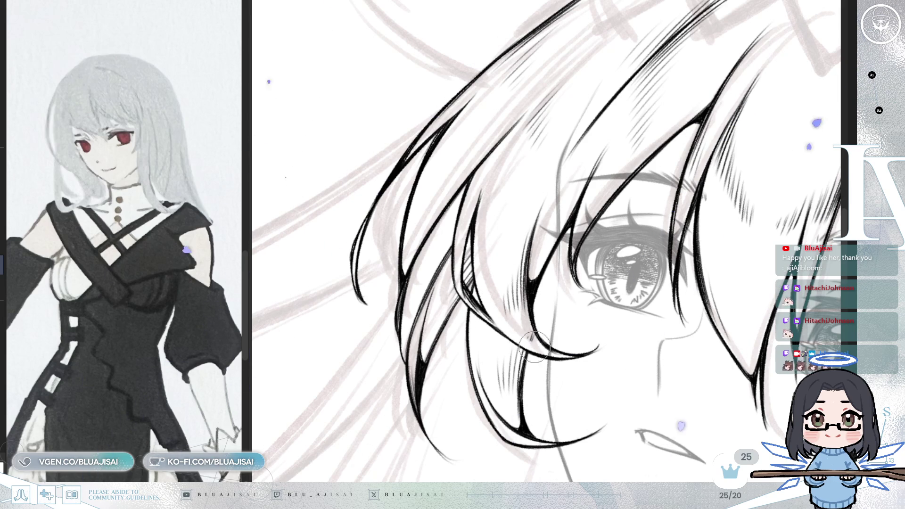
mouse_move(527, 332)
mouse_down()
mouse_move(690, 373)
mouse_move(634, 318)
mouse_up()
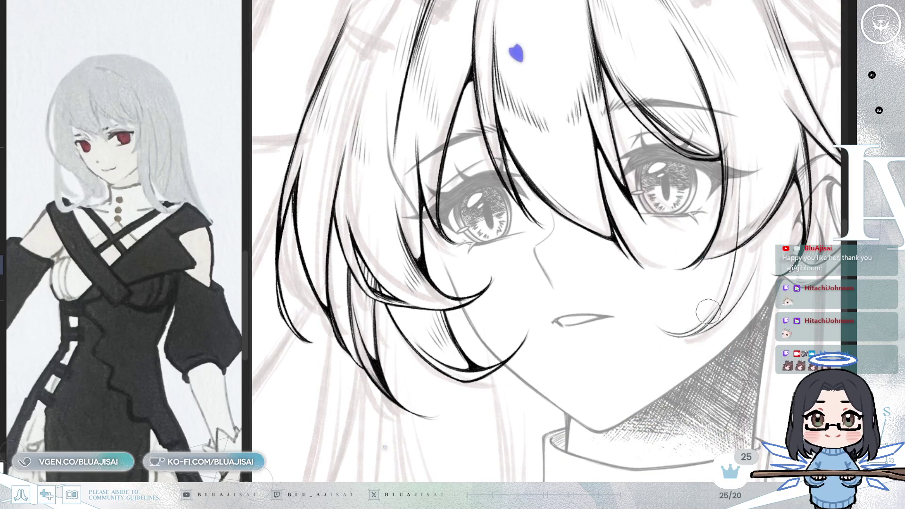
drag(707, 311, 430, 204)
mouse_move(403, 247)
mouse_down()
mouse_move(436, 258)
mouse_move(488, 301)
mouse_up()
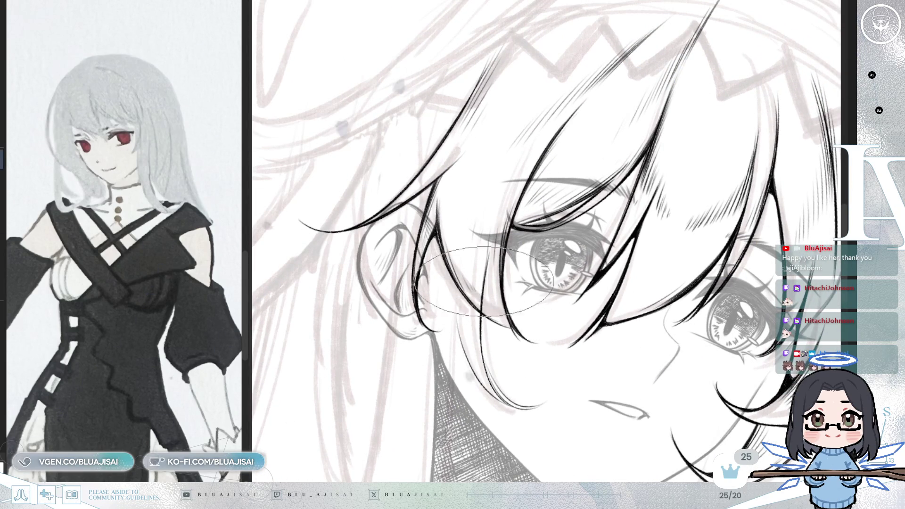
Step: Straighten and zoom out the view to show the whole head, hat and collar upright
key(asciicircum)
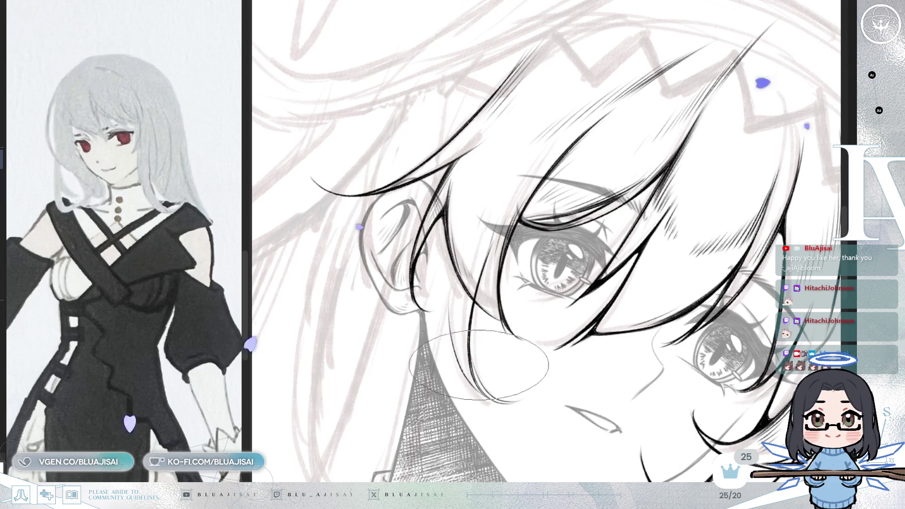
key(minus)
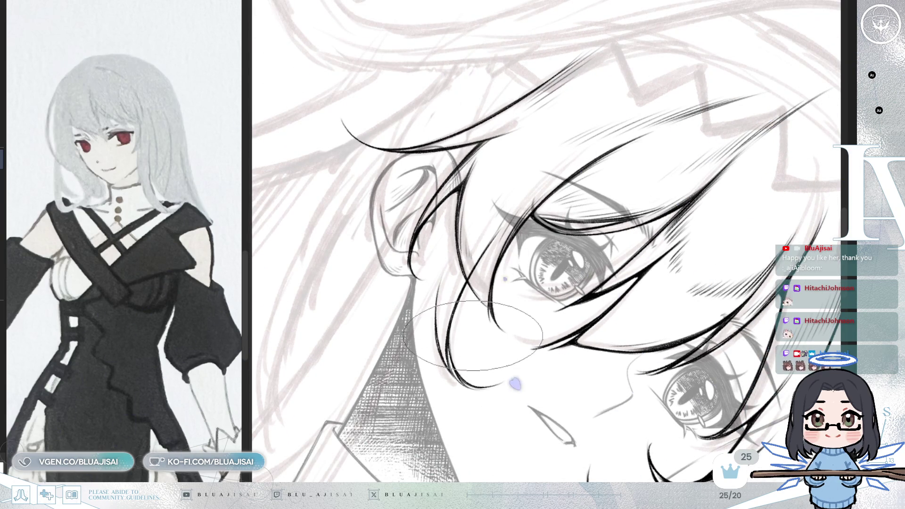
key(minus)
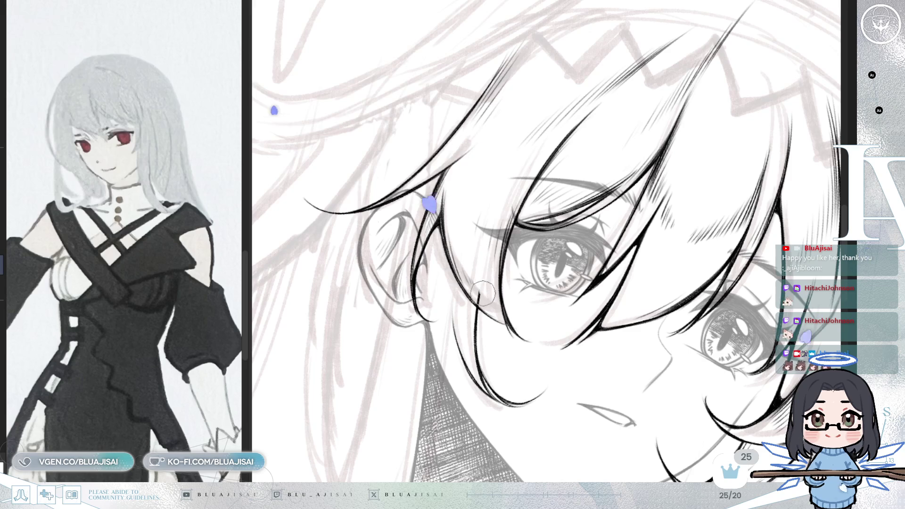
key(minus)
key(minus)
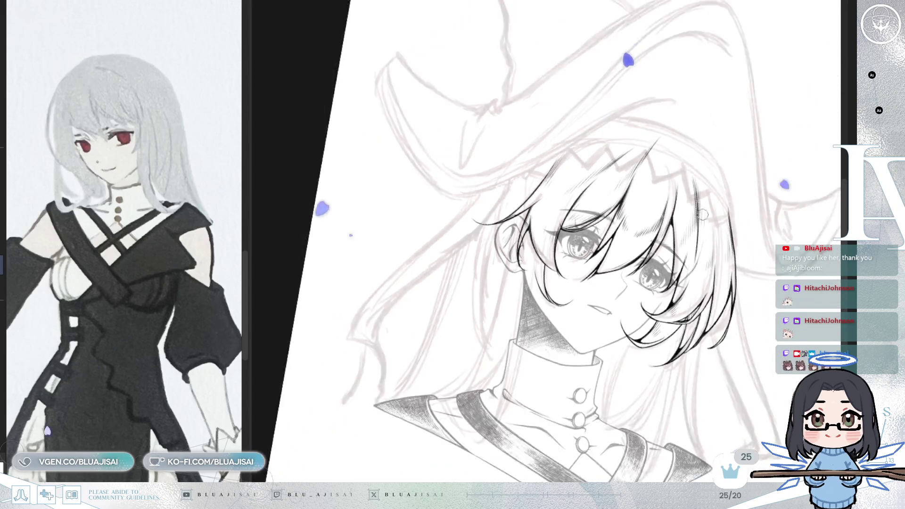
key(minus)
scroll(731, 269, down, 1)
scroll(731, 276, down, 1)
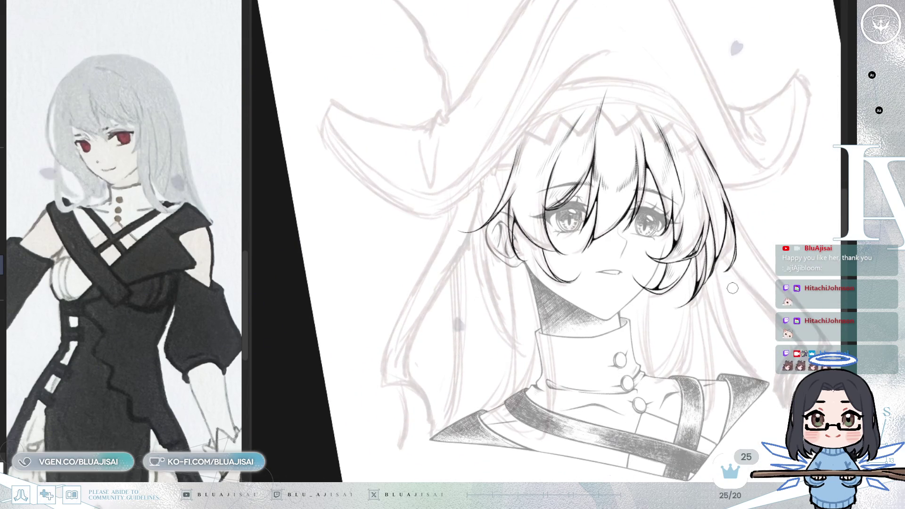
scroll(730, 287, down, 1)
Step: Enlarge the brush, mirror the view to check the face, then hide the collar line art
key(bracketright)
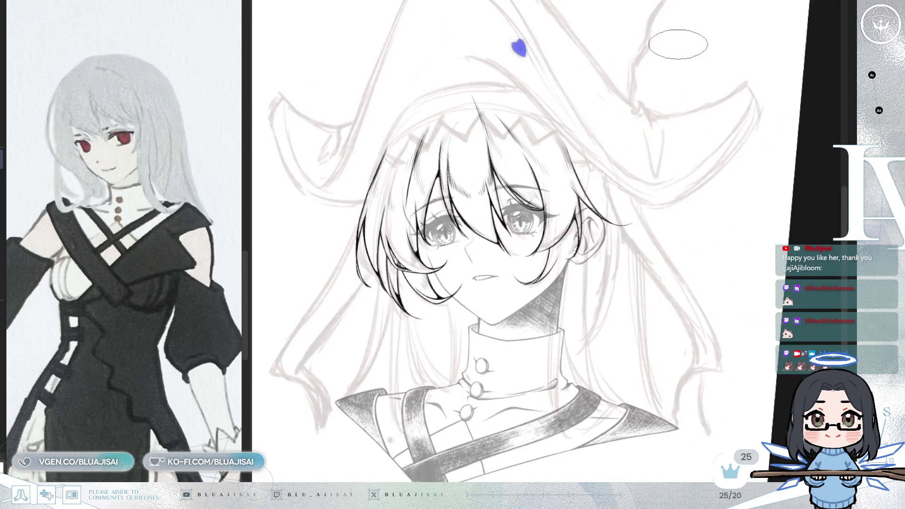
key(h)
drag(613, 299, 606, 264)
scroll(601, 258, up, 1)
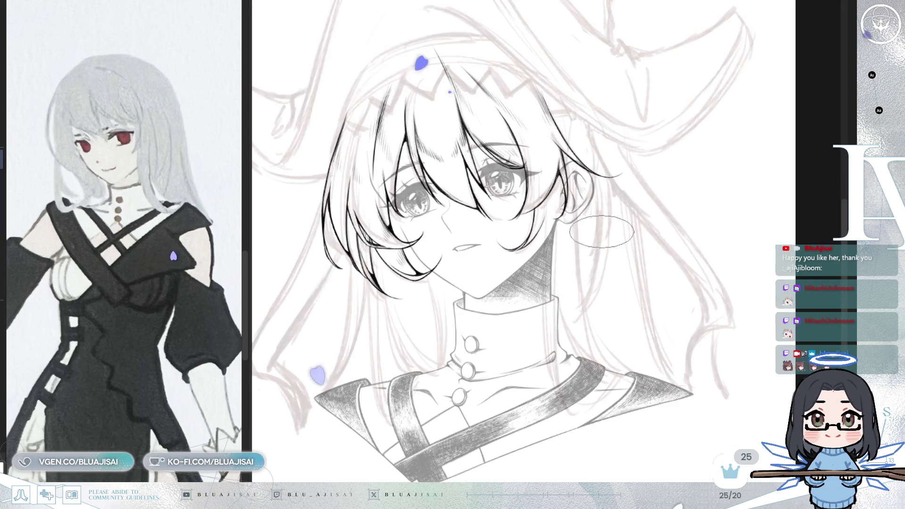
scroll(580, 243, up, 1)
scroll(558, 233, up, 1)
scroll(542, 223, up, 1)
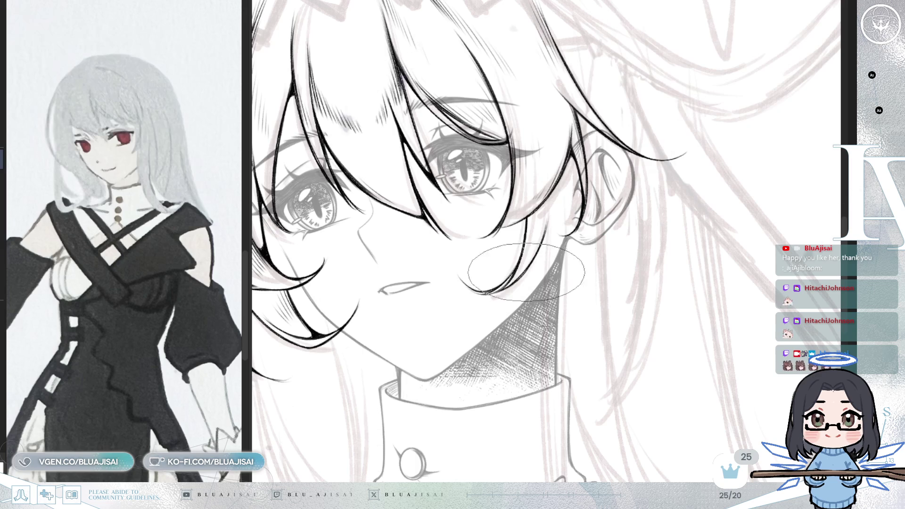
scroll(540, 248, down, 2)
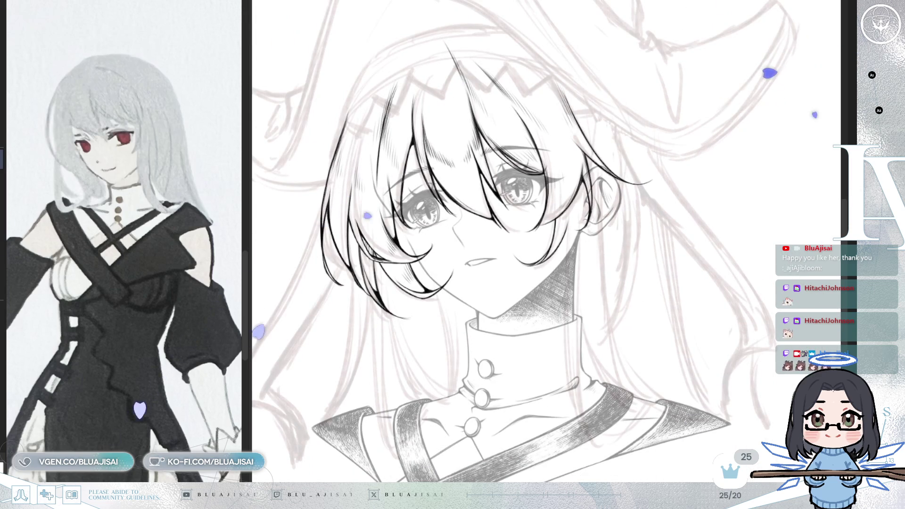
key(Delete)
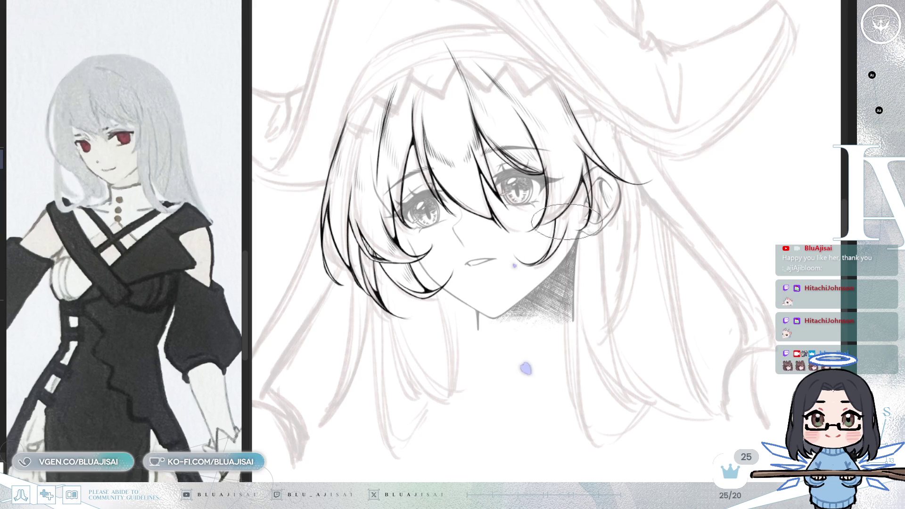
Step: Ink long hair strands extending below the neck, curving up at their ends
drag(568, 322, 570, 433)
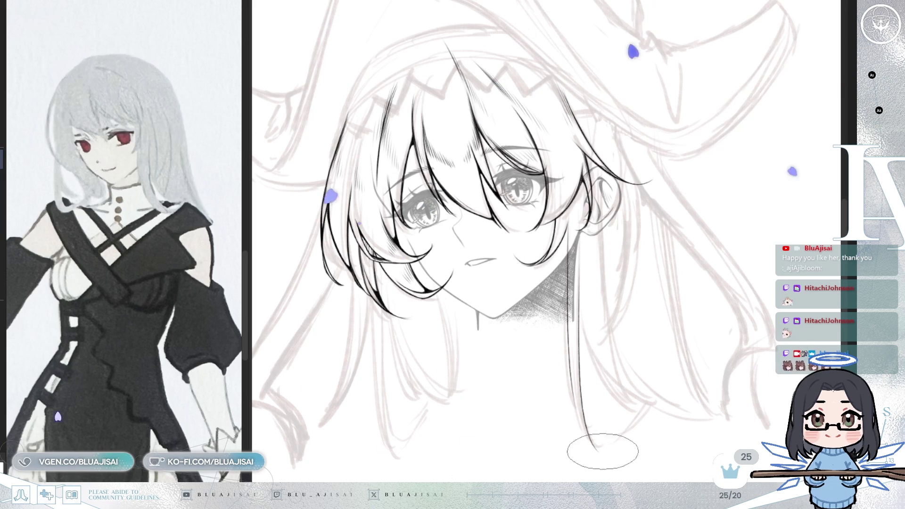
drag(580, 297, 636, 418)
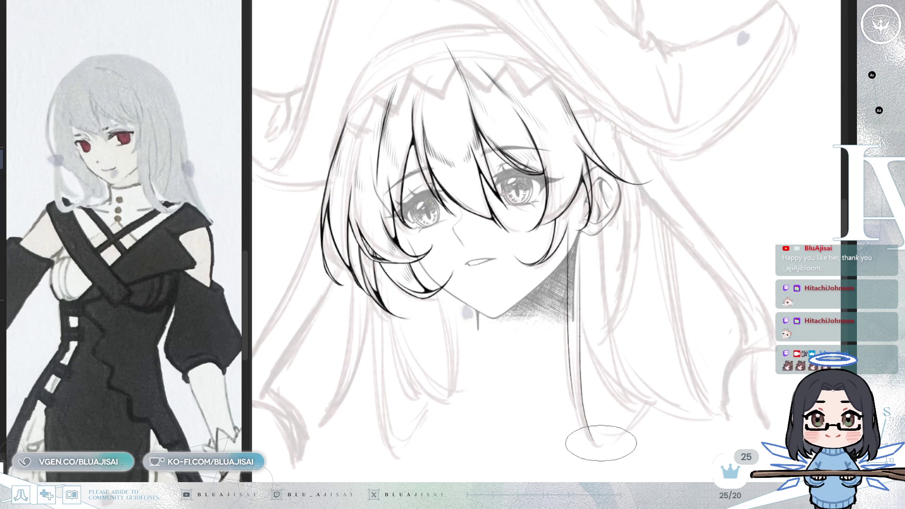
drag(651, 406, 602, 445)
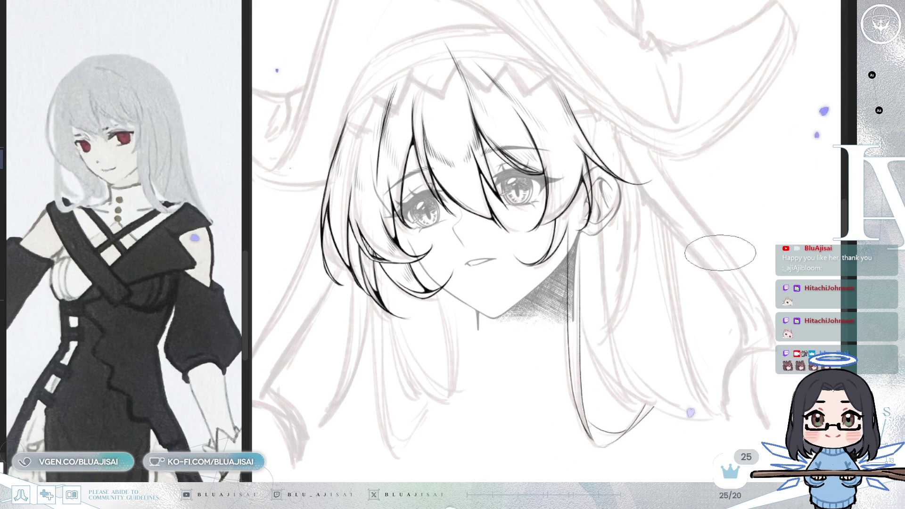
key(End)
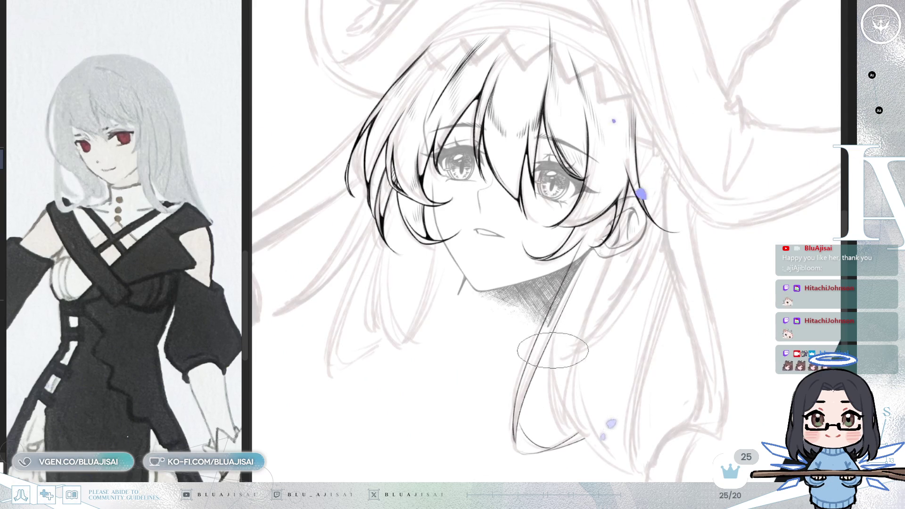
scroll(563, 341, up, 2)
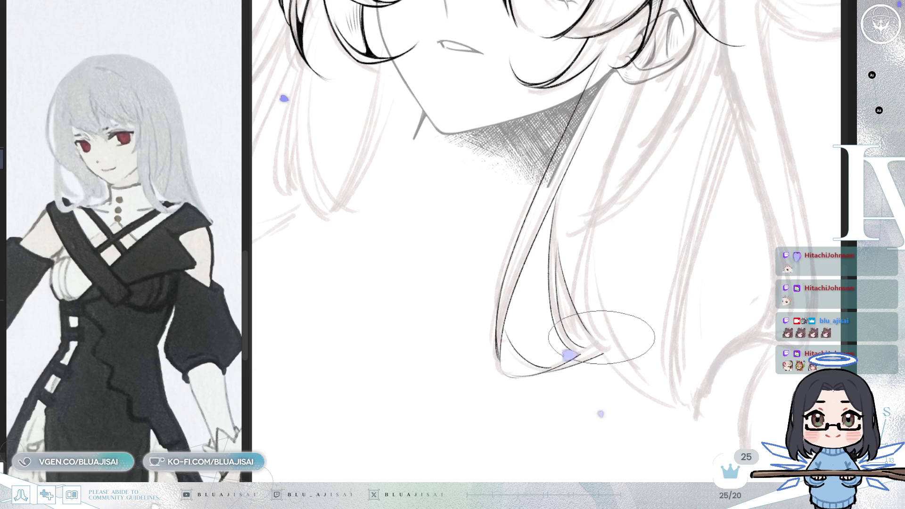
mouse_move(603, 340)
mouse_down()
mouse_move(642, 242)
mouse_move(652, 281)
mouse_up()
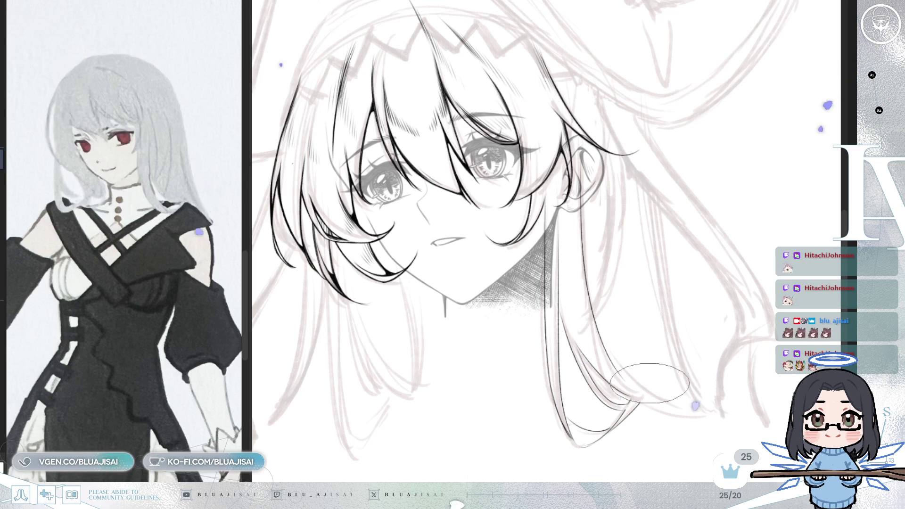
scroll(616, 297, down, 3)
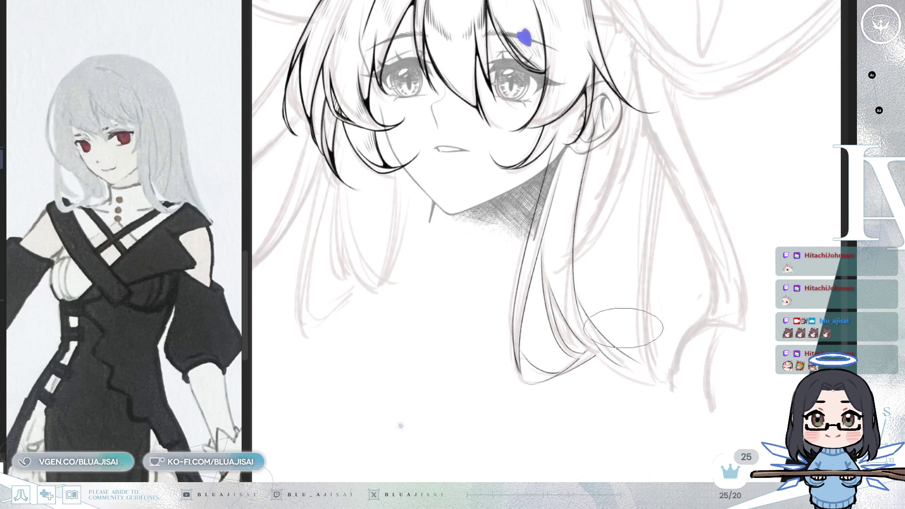
key(minus)
key(minus)
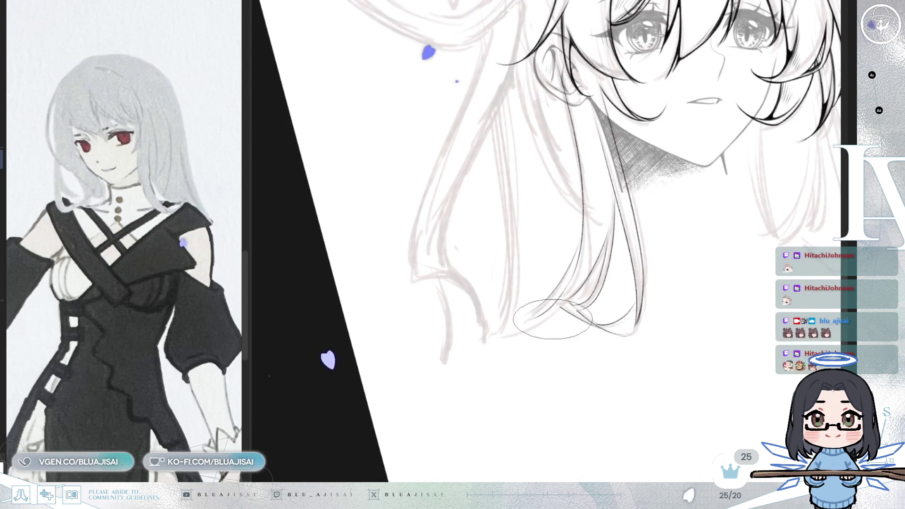
Step: Show the shaded collar and jacket again beneath the strands, enlarge the brush and mirror the view
key(ctrl+z)
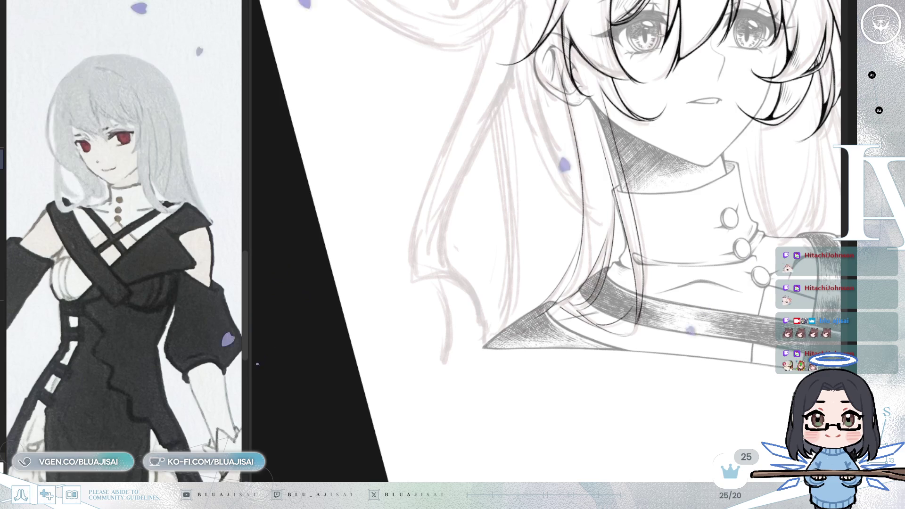
key(minus)
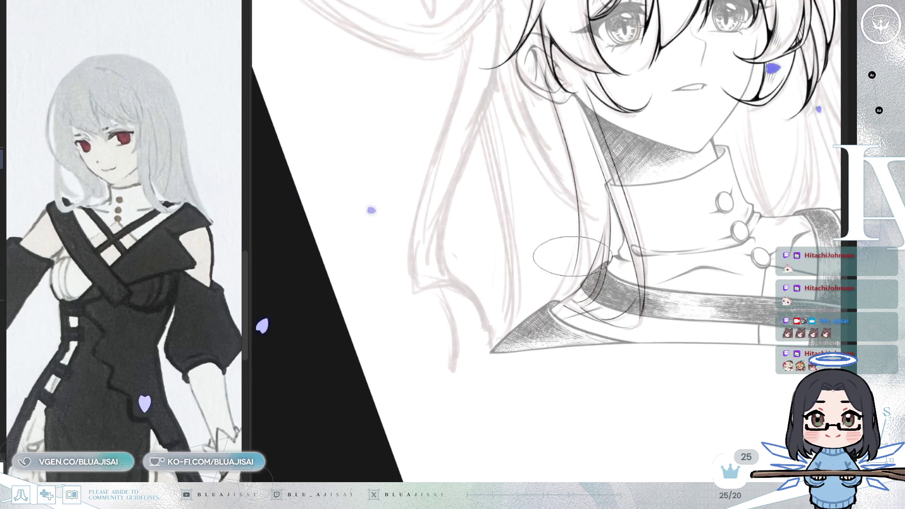
key(minus)
key(minus)
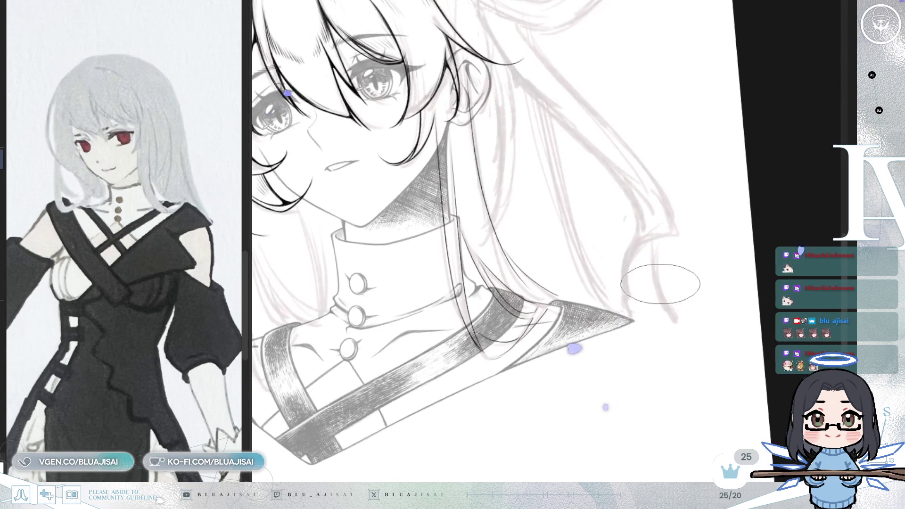
scroll(554, 304, up, 2)
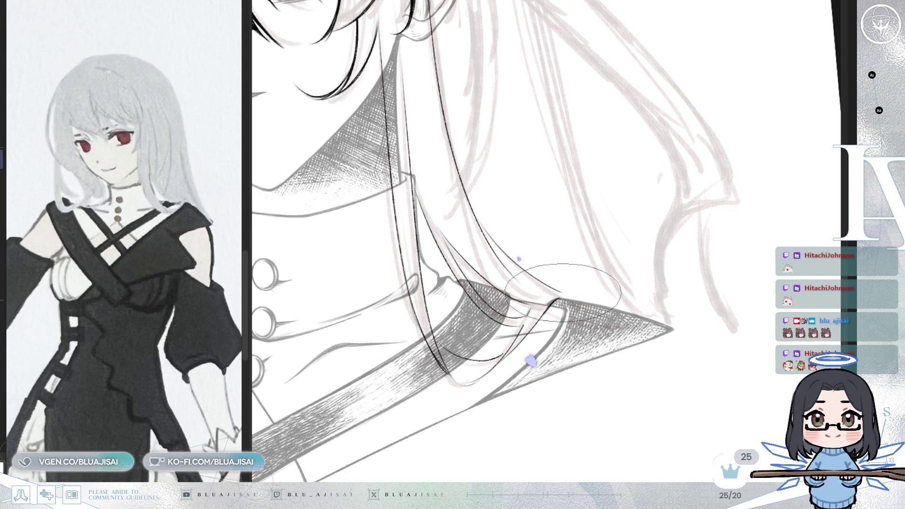
key(bracketright)
key(bracketright)
key(bracketright)
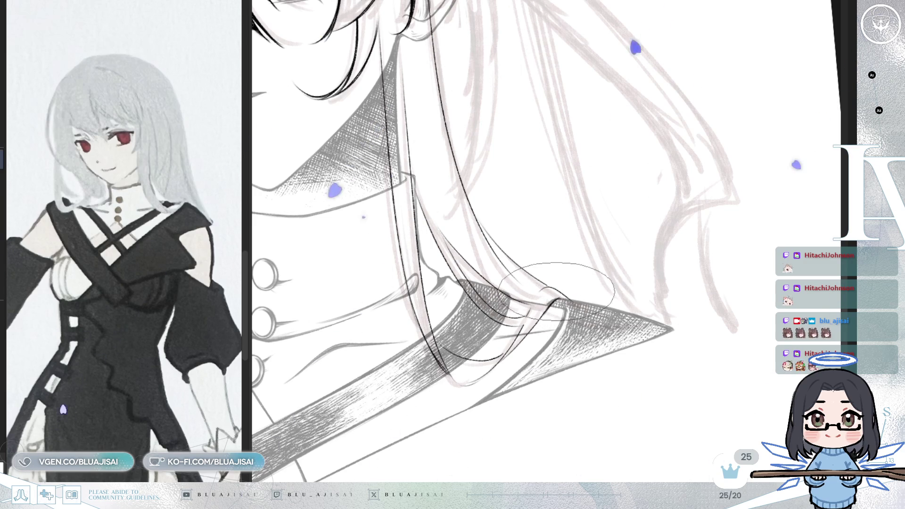
key(h)
scroll(723, 215, down, 1)
scroll(466, 294, down, 1)
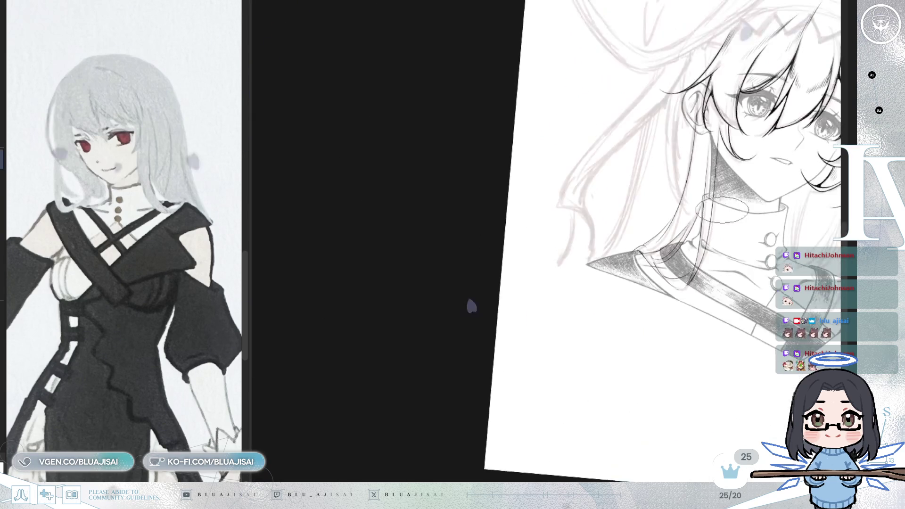
scroll(638, 369, down, 1)
key(Delete)
key(Delete)
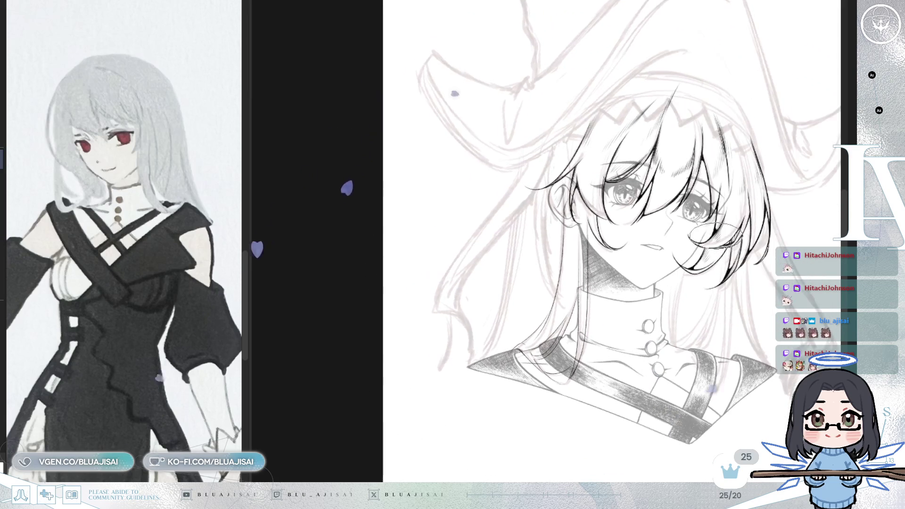
key(Delete)
key(End)
key(End)
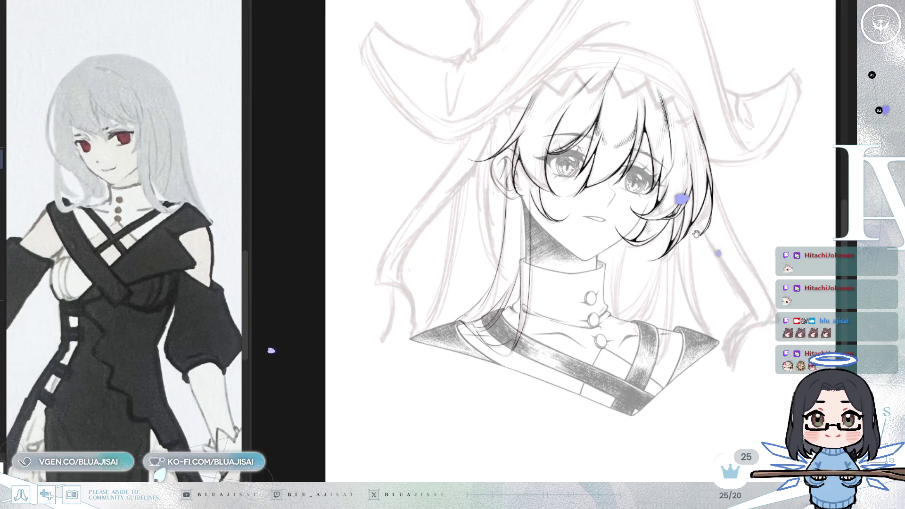
key(End)
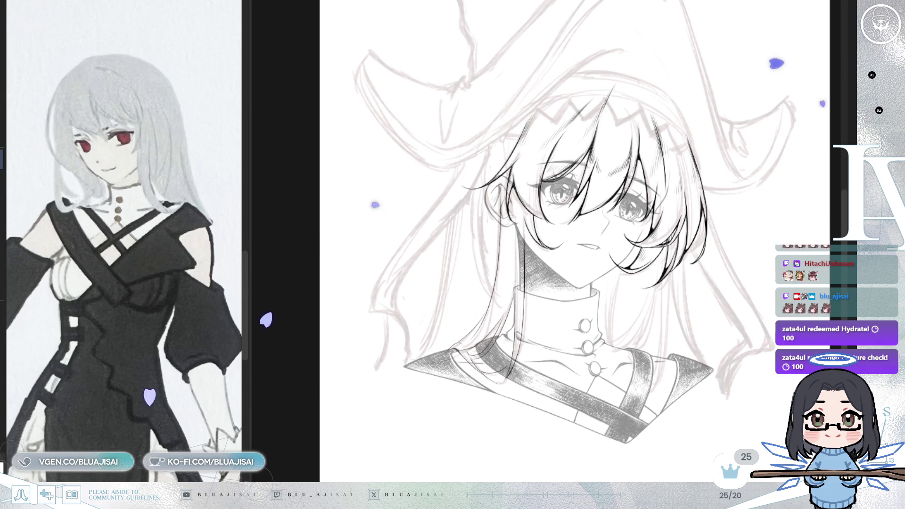
key(m)
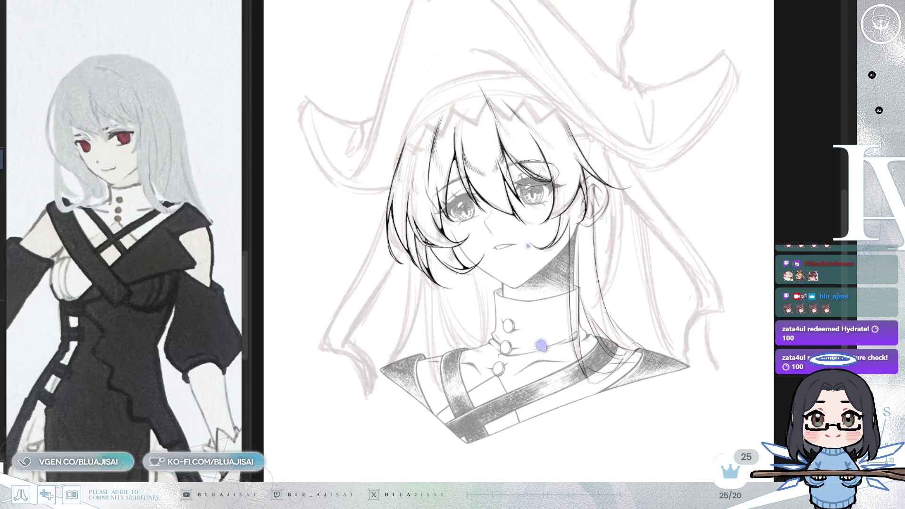
scroll(471, 326, up, 1)
scroll(491, 95, up, 2)
scroll(448, 168, up, 1)
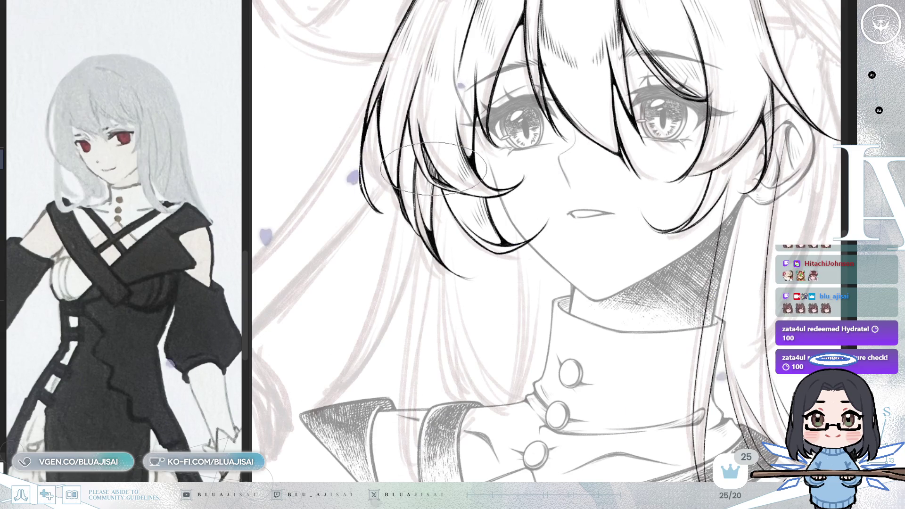
drag(668, 362, 611, 411)
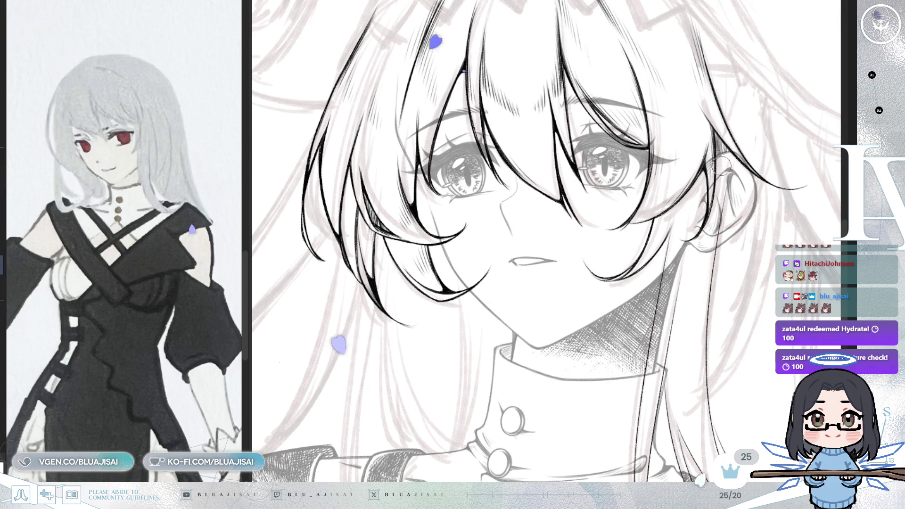
scroll(544, 241, down, 5)
scroll(680, 279, up, 5)
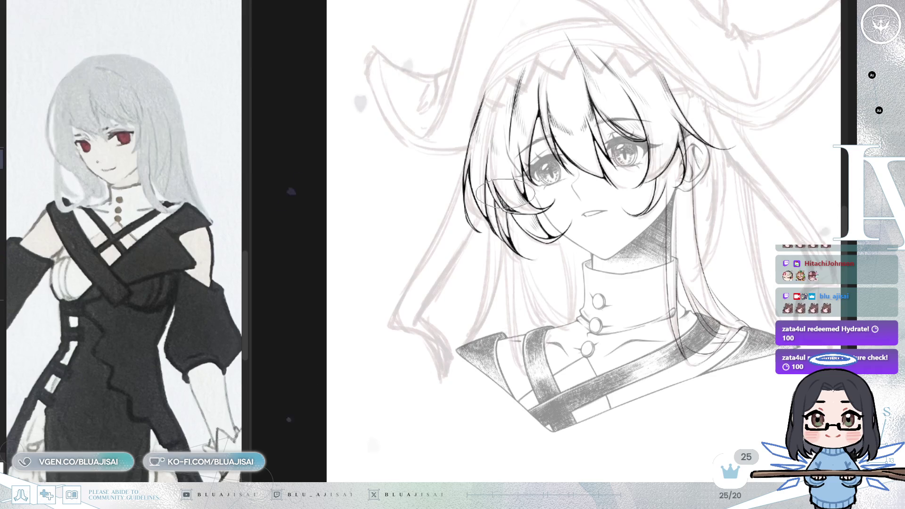
scroll(505, 193, up, 1)
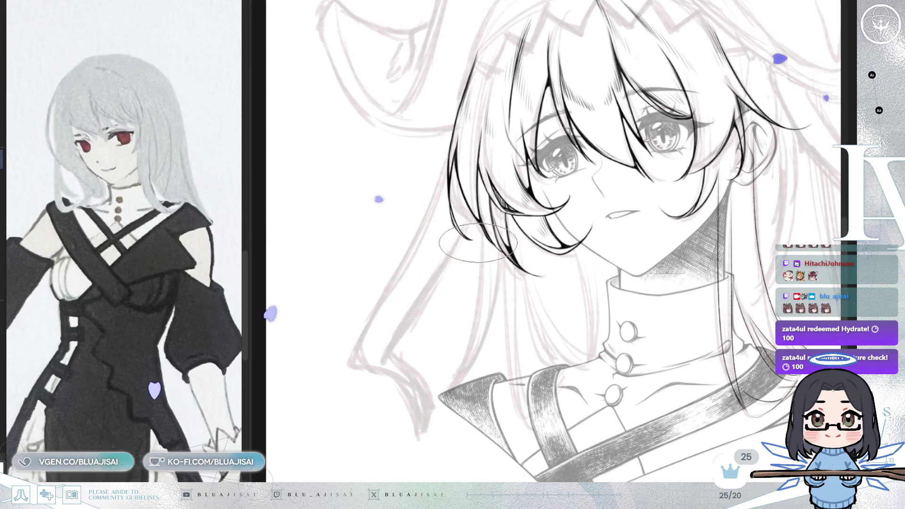
Step: Ink two thin hair lines down to the sleeve, then hide the clothing art
drag(474, 256, 458, 372)
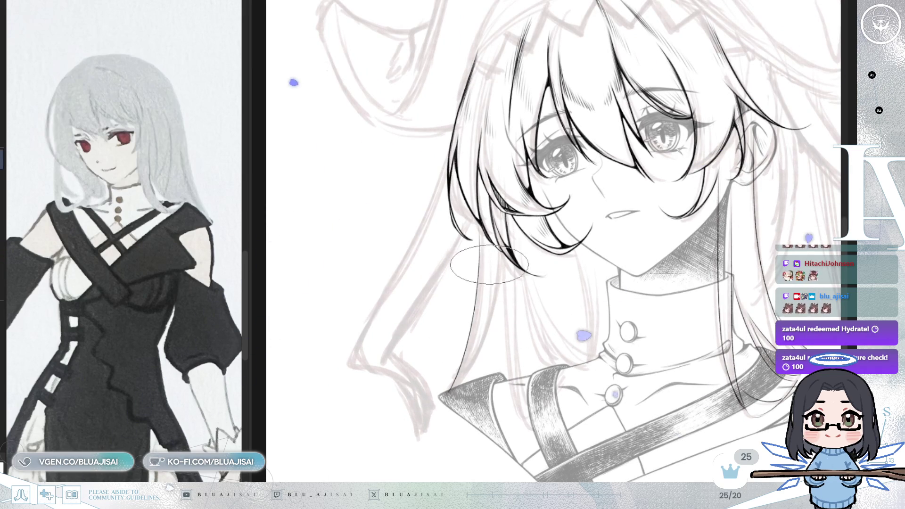
drag(487, 263, 449, 393)
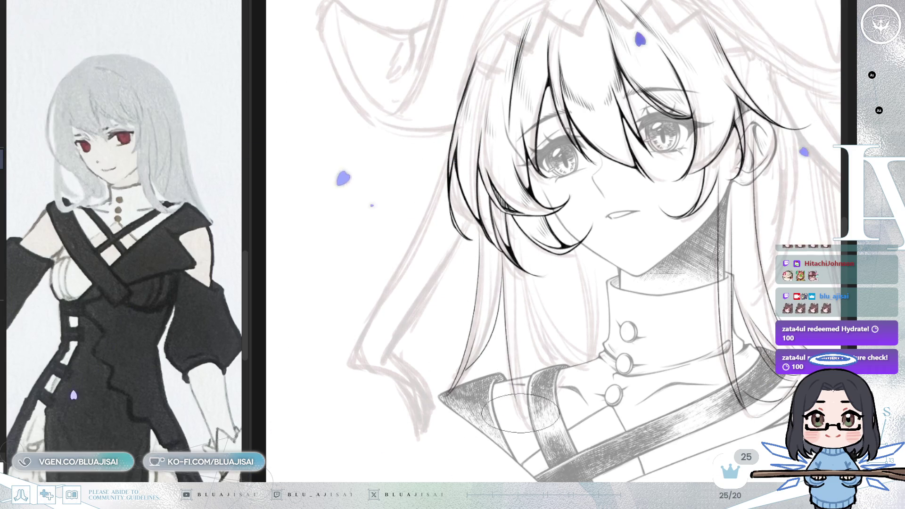
key(Delete)
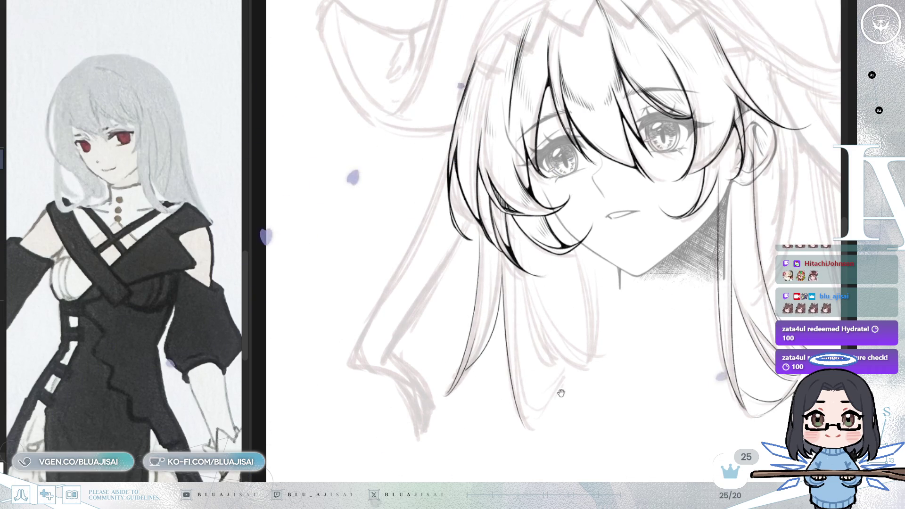
scroll(558, 339, down, 1)
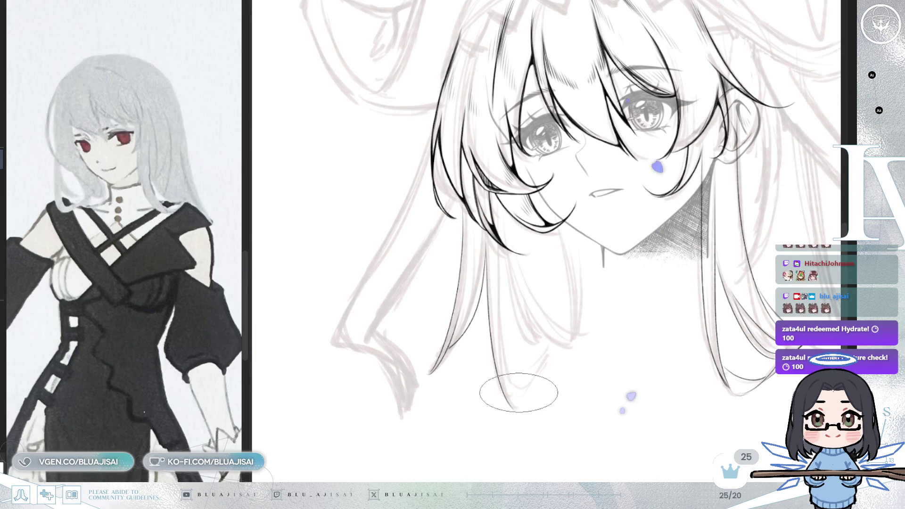
Step: Draw a dark hair strand down the side, redoing it once to get it right
drag(489, 273, 509, 398)
key(ctrl+z)
drag(487, 244, 519, 394)
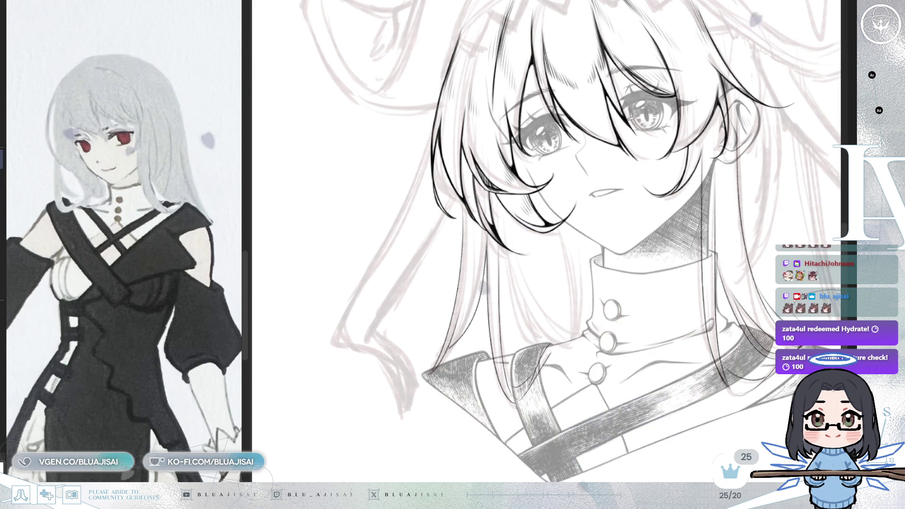
scroll(551, 347, up, 1)
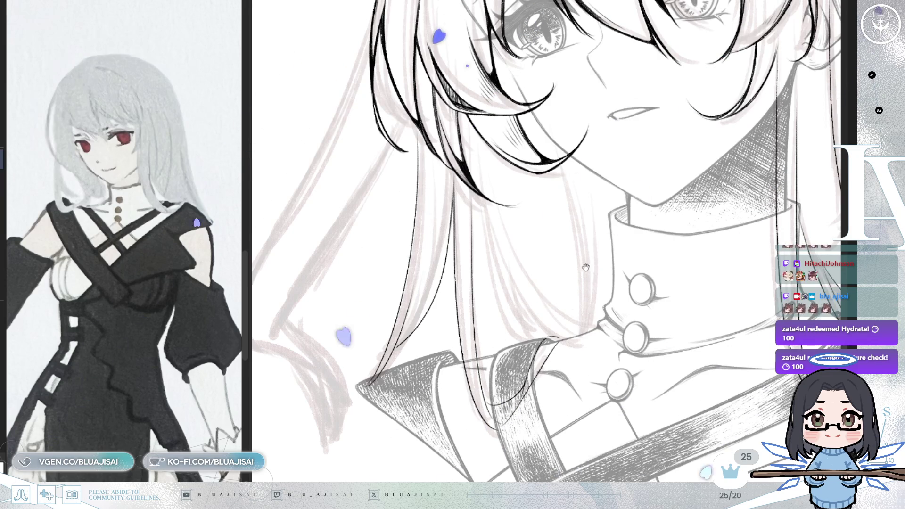
drag(601, 282, 589, 296)
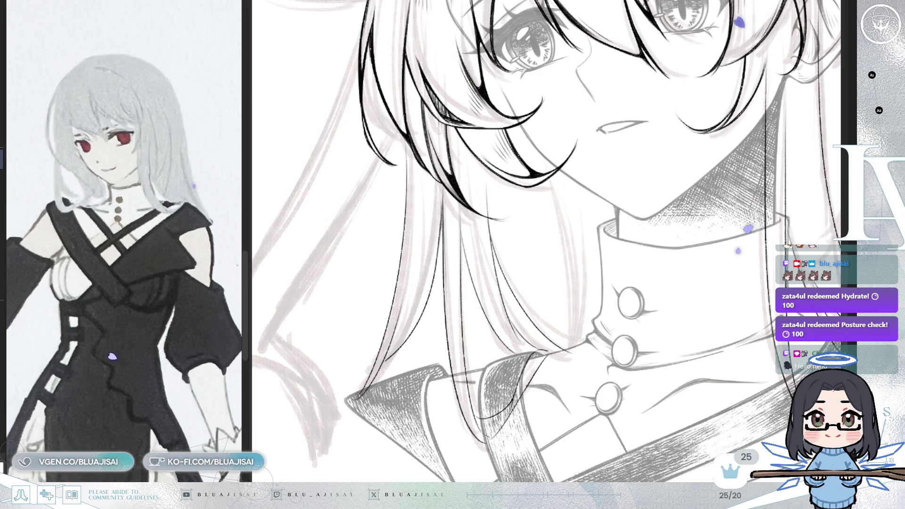
mouse_move(704, 305)
mouse_down()
mouse_move(546, 393)
mouse_move(554, 322)
mouse_up()
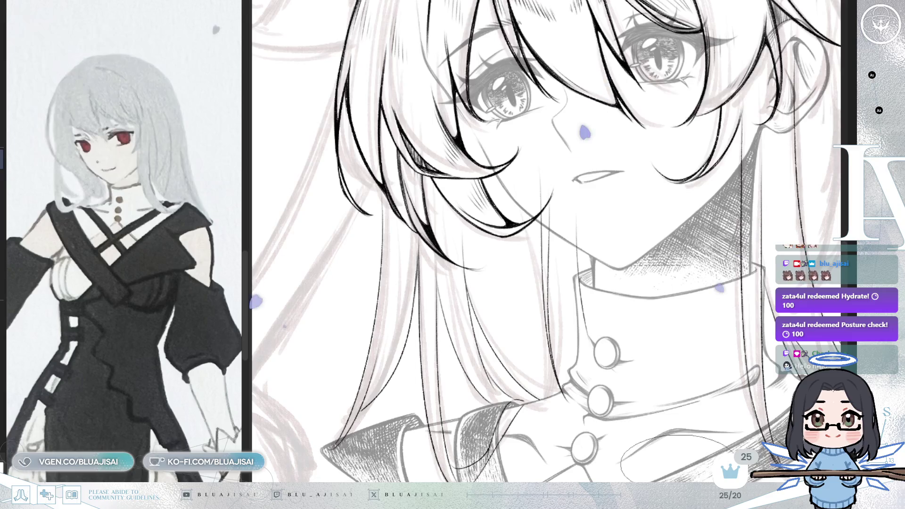
scroll(554, 321, up, 1)
scroll(554, 303, up, 1)
scroll(553, 286, up, 2)
scroll(551, 269, up, 2)
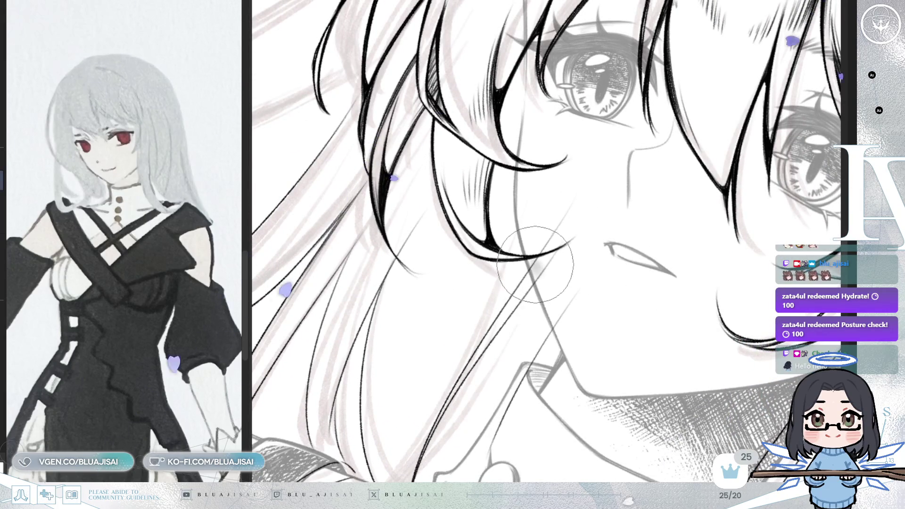
Step: Erase the stray dark line crossing the collar with a small eraser tip
key(p)
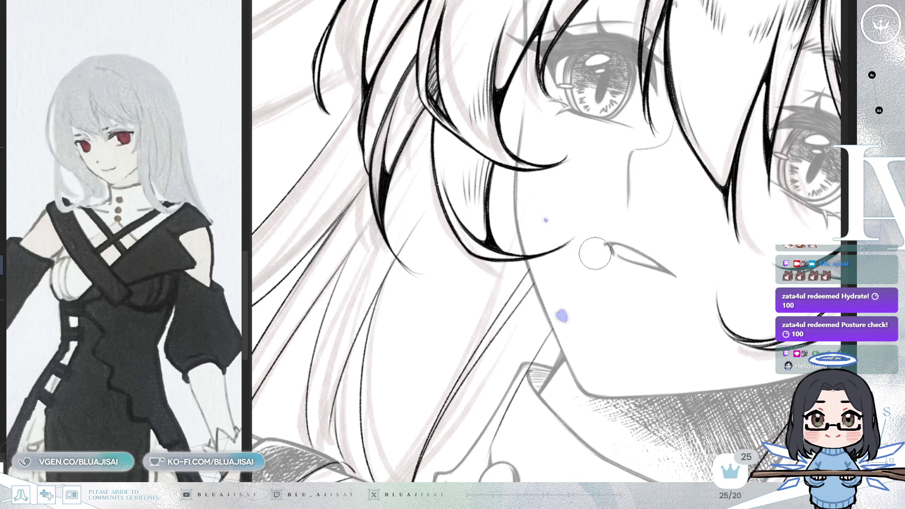
key(Delete)
key(Delete)
drag(576, 366, 571, 433)
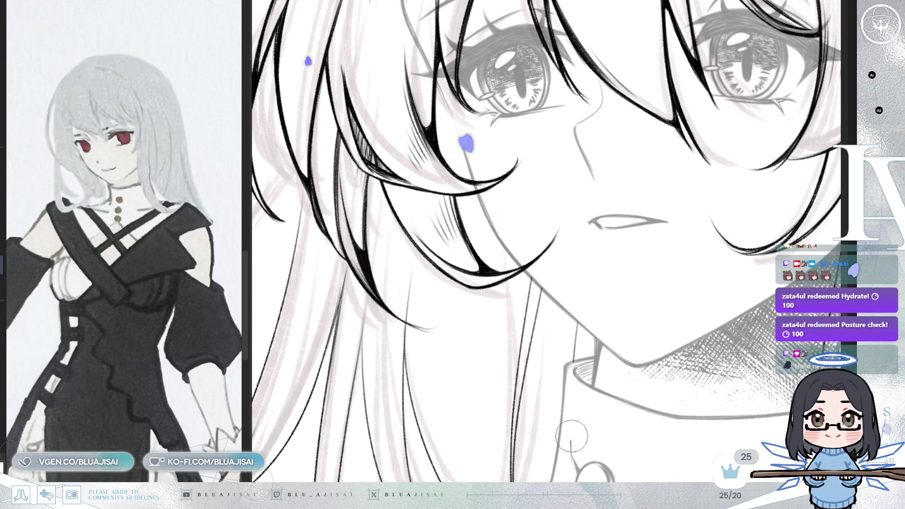
drag(571, 472, 580, 361)
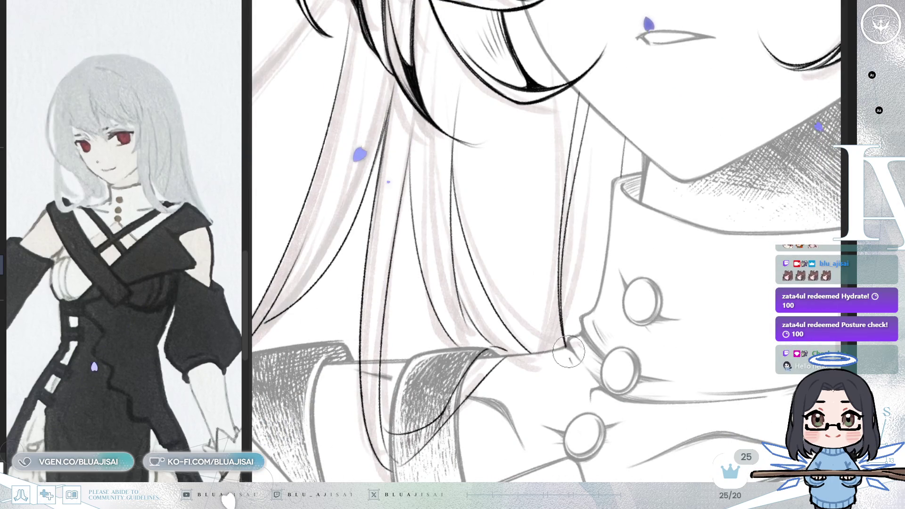
scroll(580, 360, down, 1)
scroll(672, 346, down, 1)
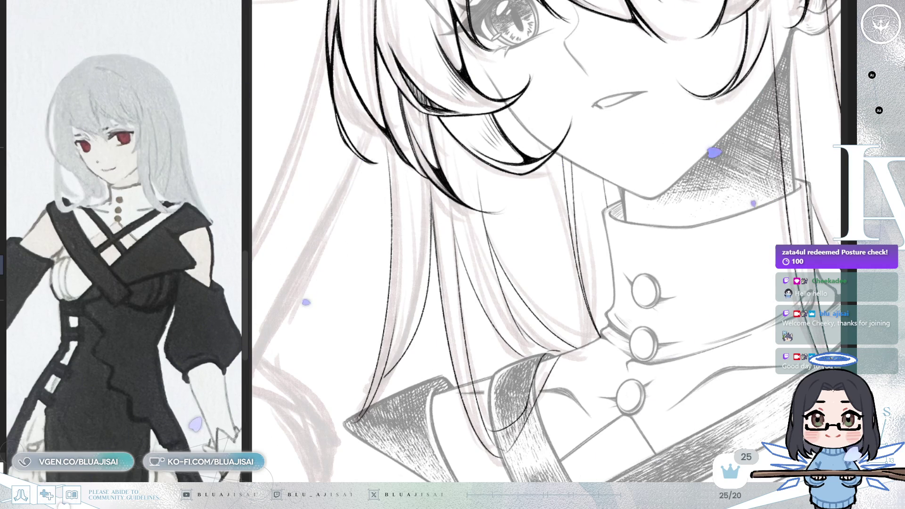
Step: With the large inking brush, darken and extend the hair strands lying over the collar
drag(611, 297, 555, 375)
key(bracketright)
key(bracketright)
key(bracketright)
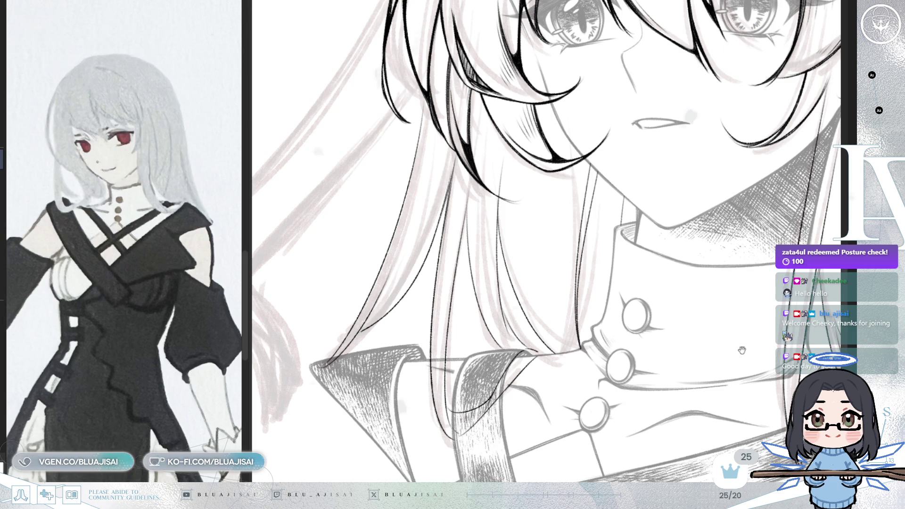
drag(741, 350, 740, 359)
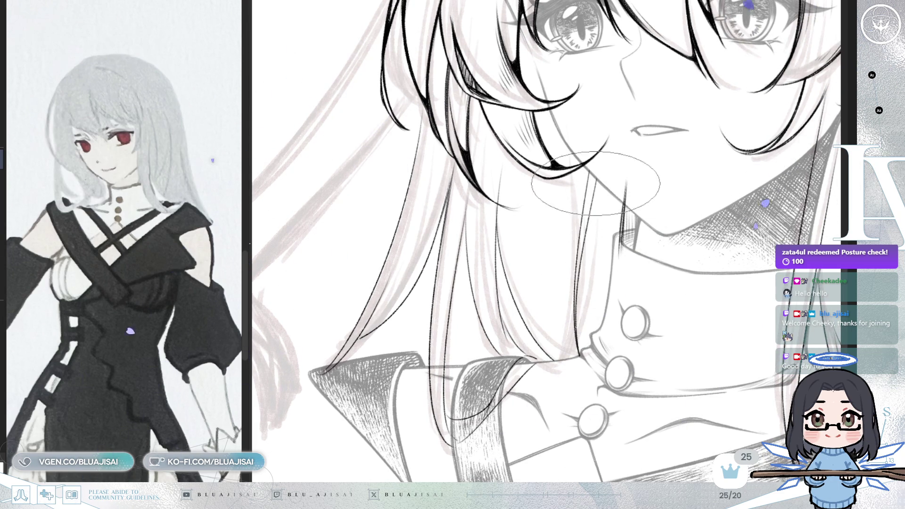
key(Delete)
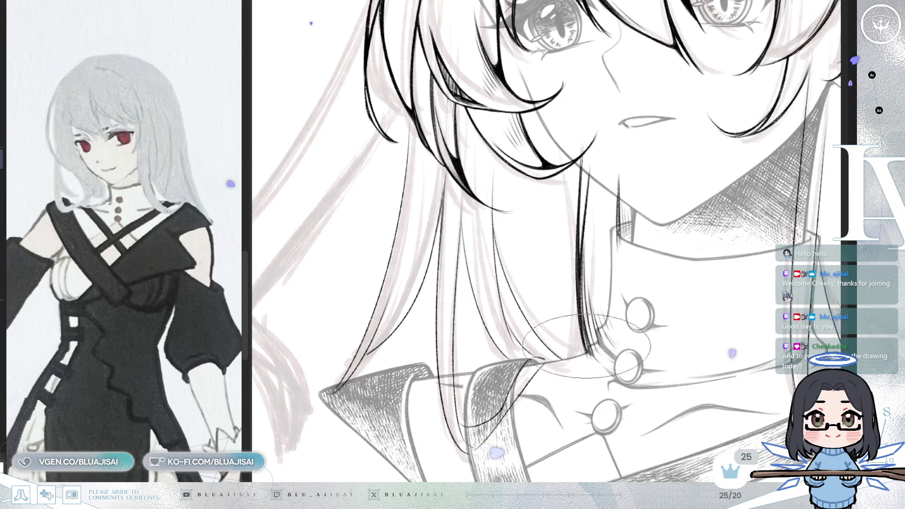
drag(582, 325, 588, 355)
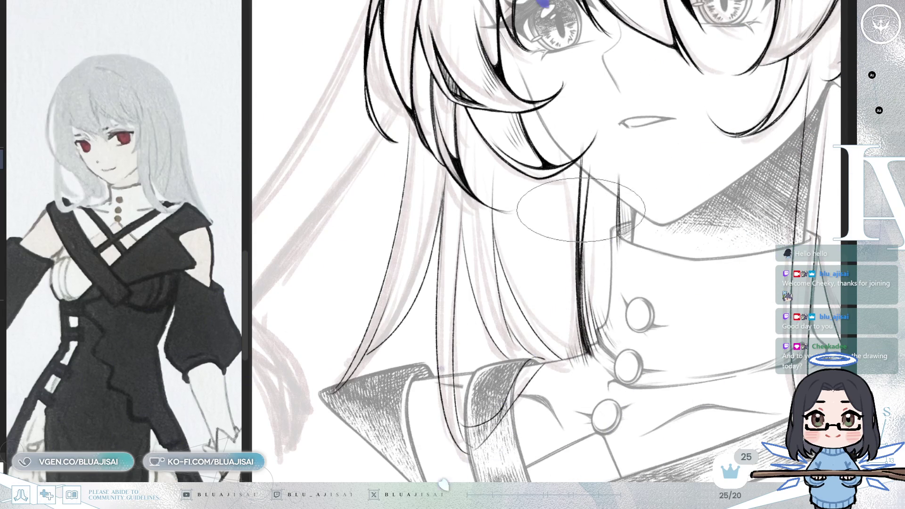
scroll(581, 210, up, 1)
scroll(587, 212, up, 1)
scroll(593, 213, up, 1)
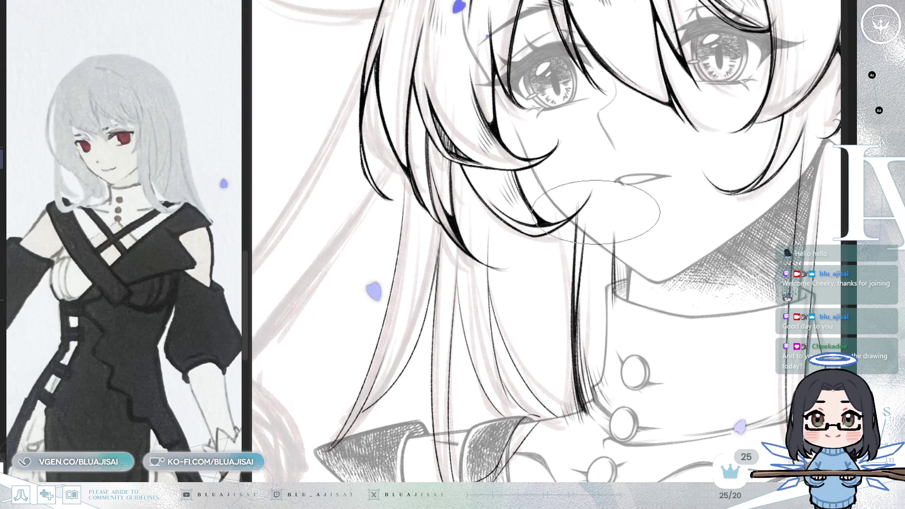
drag(596, 210, 616, 214)
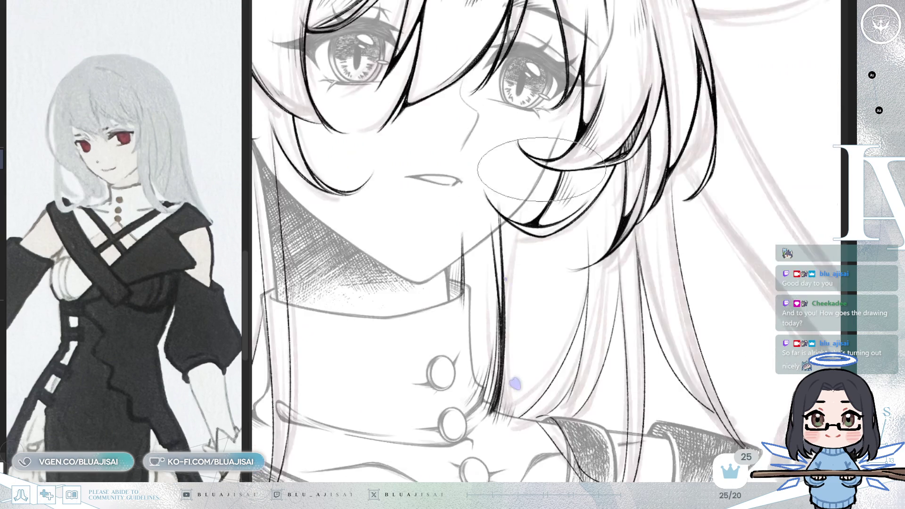
drag(490, 217, 529, 151)
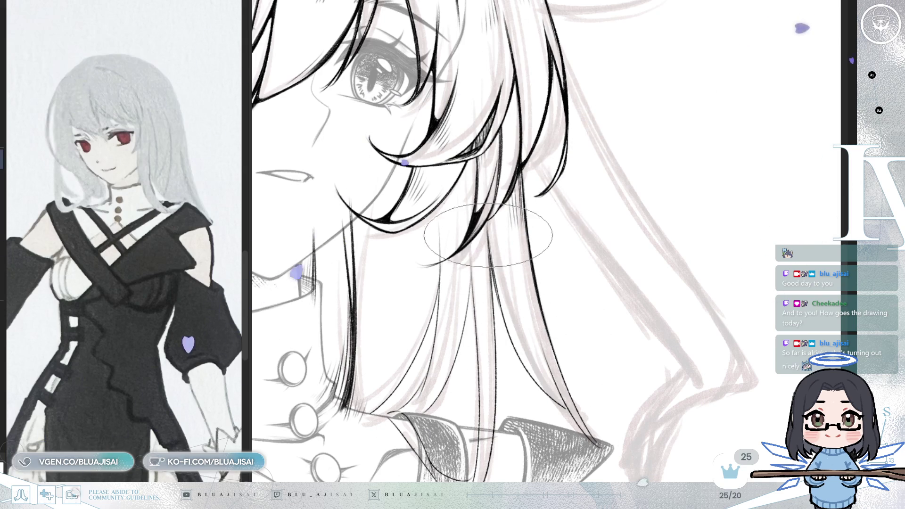
Step: Ink tapered hair-strand tips sweeping down across the hatched collar near the strap
mouse_move(515, 363)
mouse_down()
mouse_move(545, 252)
mouse_move(486, 194)
mouse_up()
scroll(486, 194, up, 1)
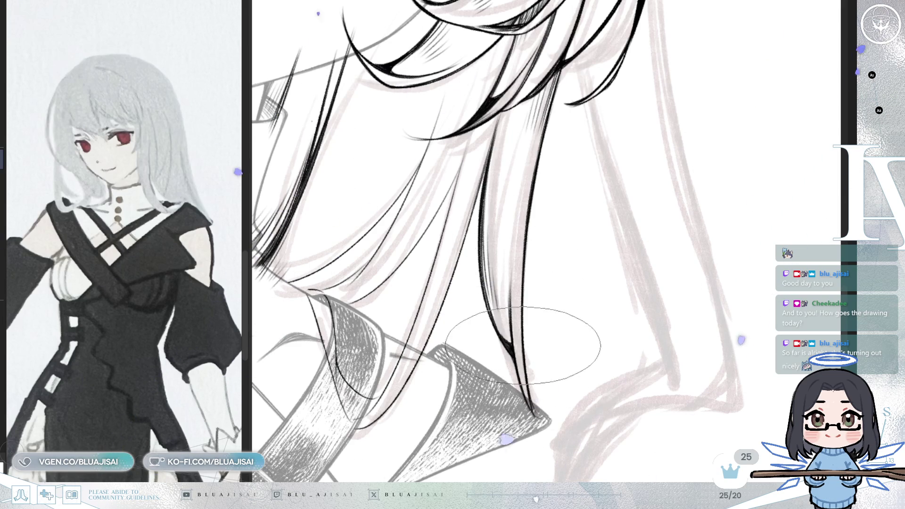
scroll(531, 284, up, 2)
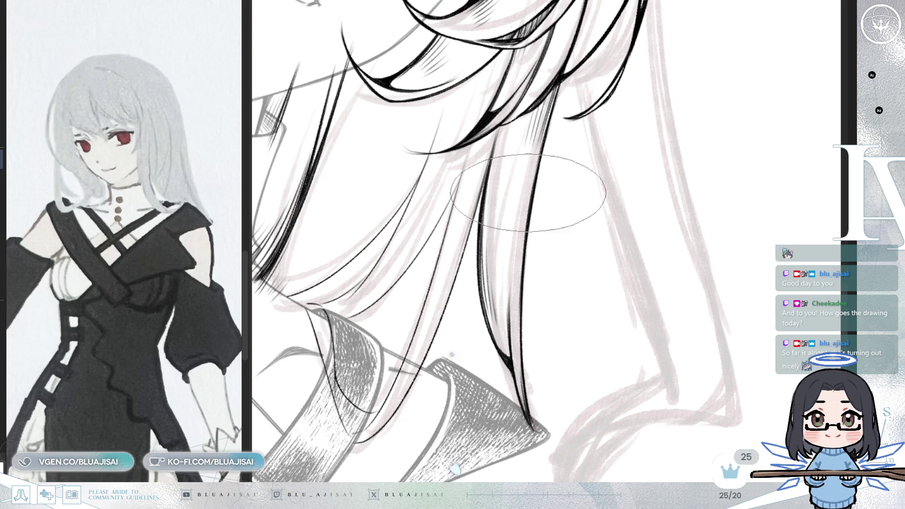
mouse_move(494, 136)
mouse_down()
mouse_move(672, 251)
mouse_move(413, 259)
mouse_up()
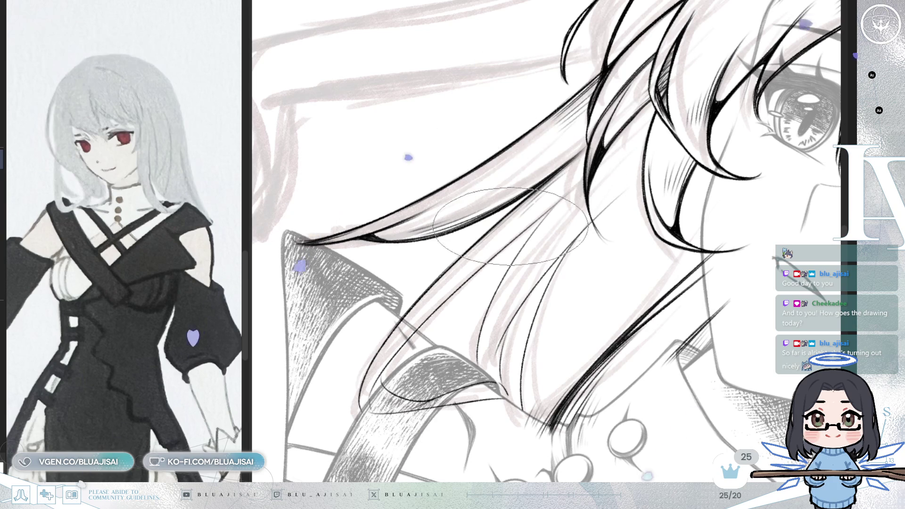
Step: Ink a long strand curving over the collar flap to a pointed tip by the shoulder strap
drag(480, 267, 618, 161)
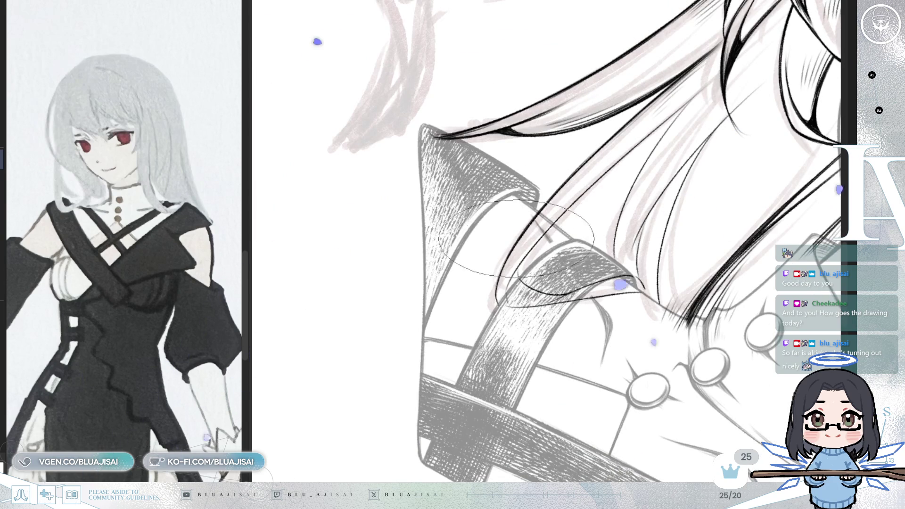
drag(505, 259, 546, 322)
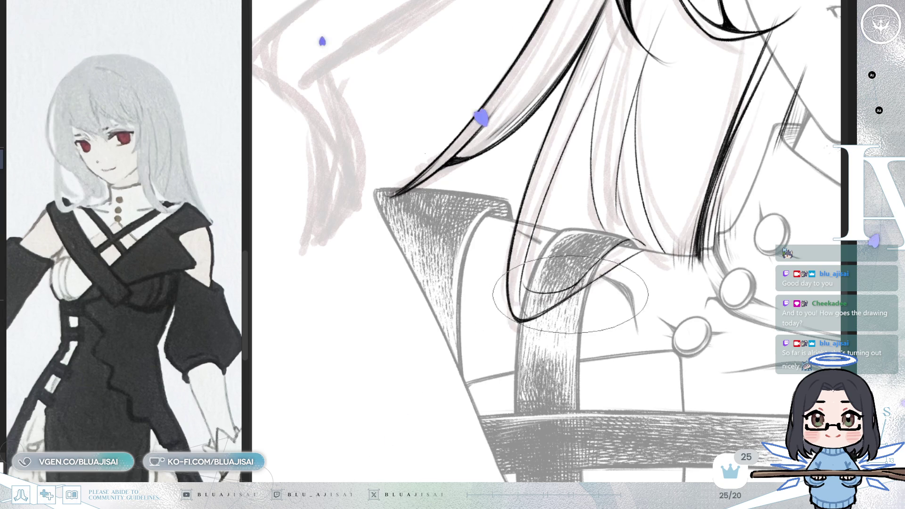
drag(576, 269, 516, 389)
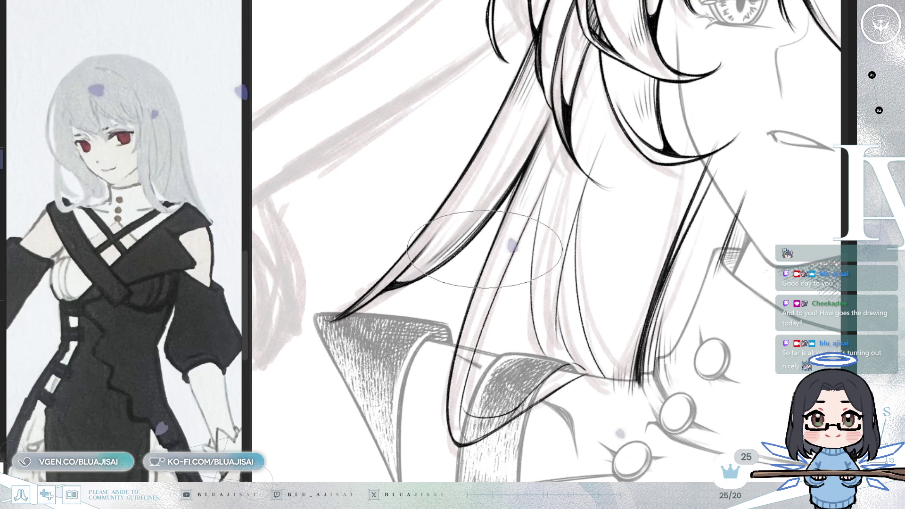
mouse_move(565, 225)
mouse_down()
mouse_move(577, 159)
mouse_move(558, 141)
mouse_up()
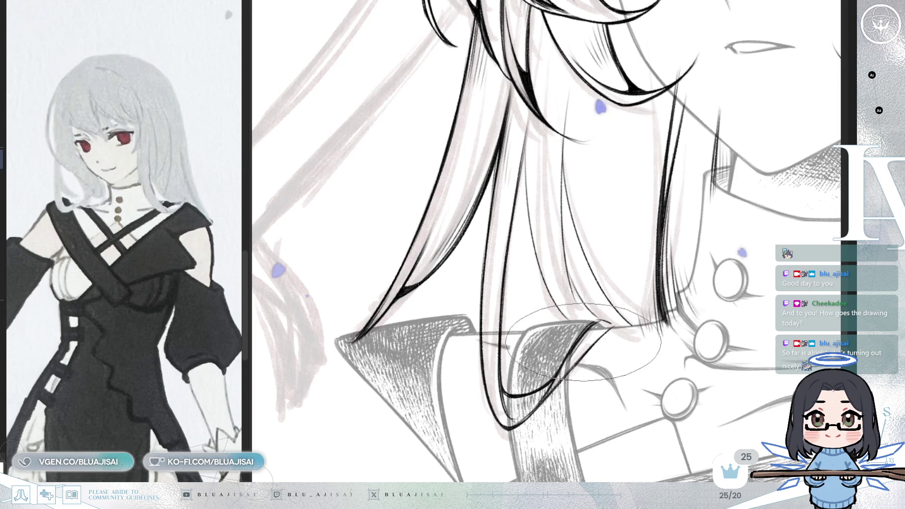
Step: Draw fine hatching lines shading the long hair strands above the buttoned collar
mouse_move(551, 387)
mouse_down()
mouse_move(544, 375)
mouse_move(565, 329)
mouse_up()
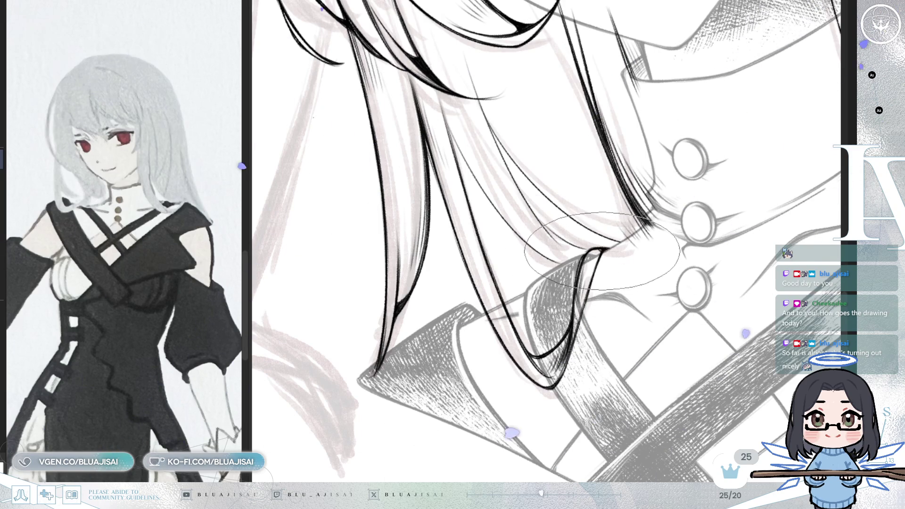
mouse_move(605, 229)
mouse_down()
mouse_move(600, 380)
mouse_move(630, 351)
mouse_up()
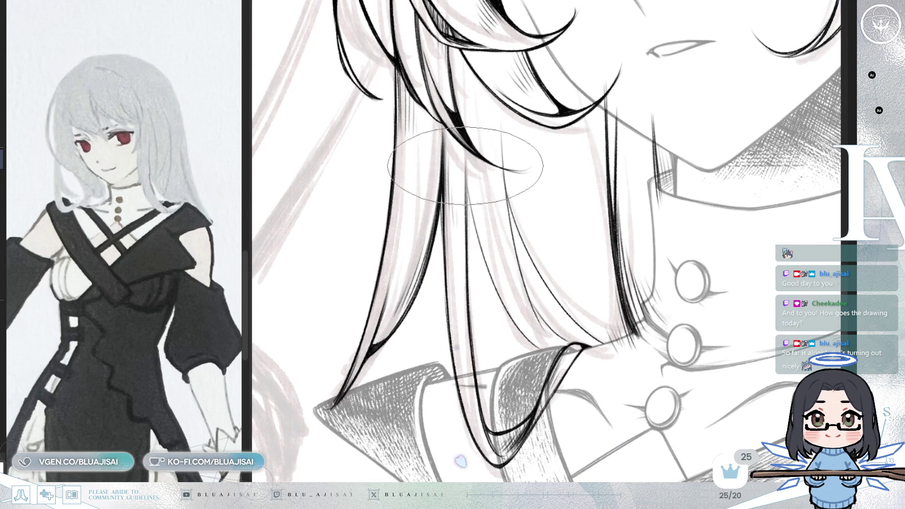
drag(466, 166, 472, 180)
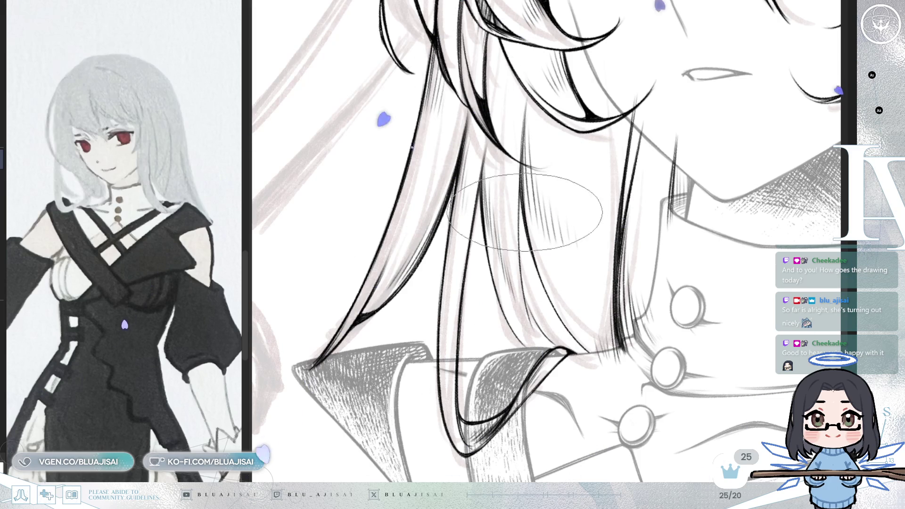
drag(567, 237, 523, 230)
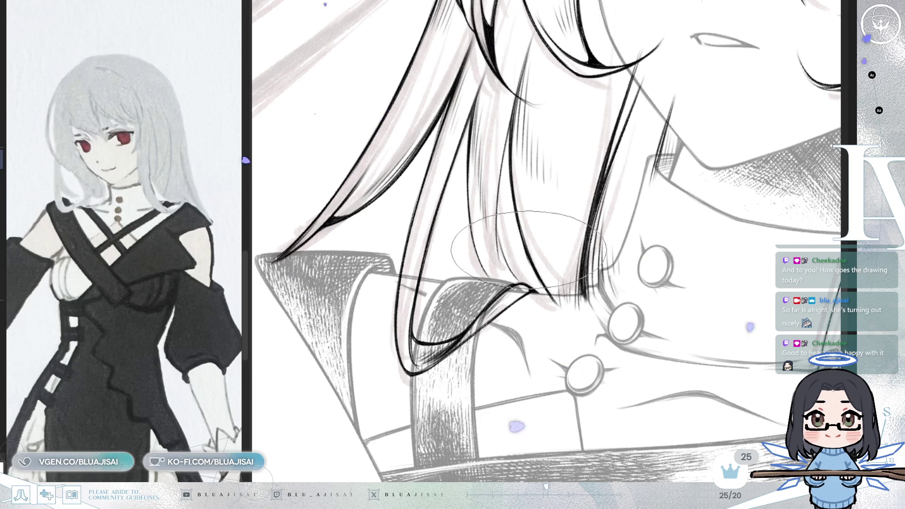
Step: Erase stray marks with a small eraser, return to the ink brush, and re-angle the canvas to review
key(e)
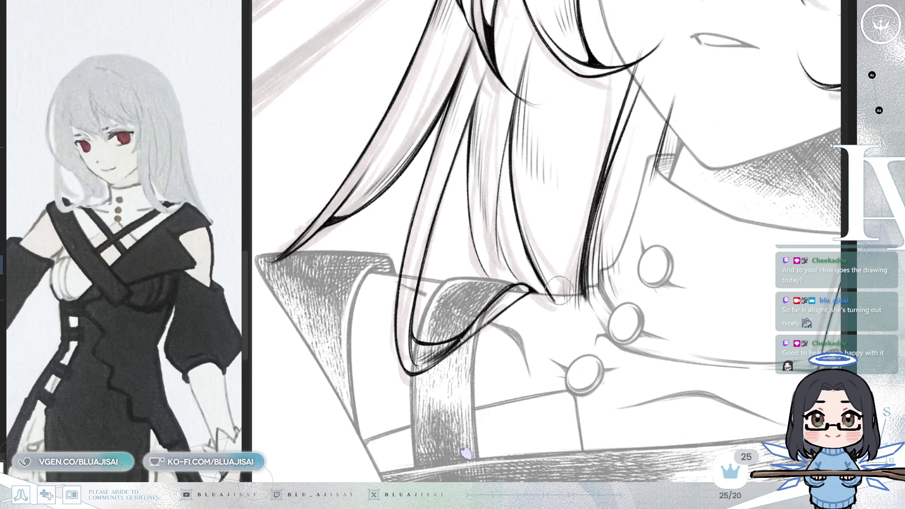
key(b)
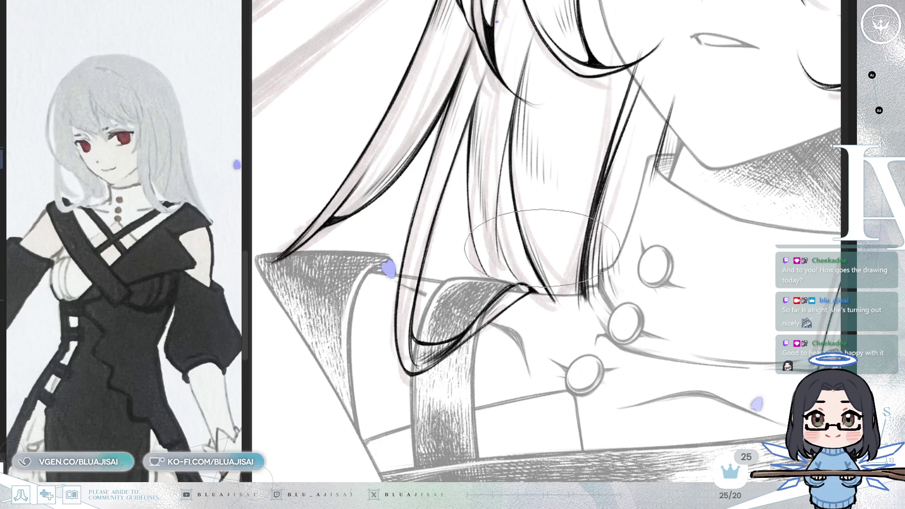
key(4)
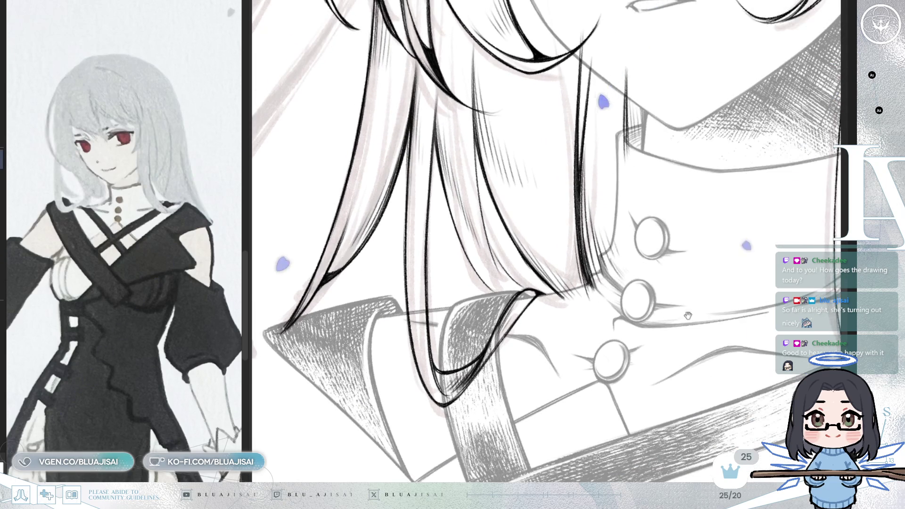
drag(768, 240, 763, 264)
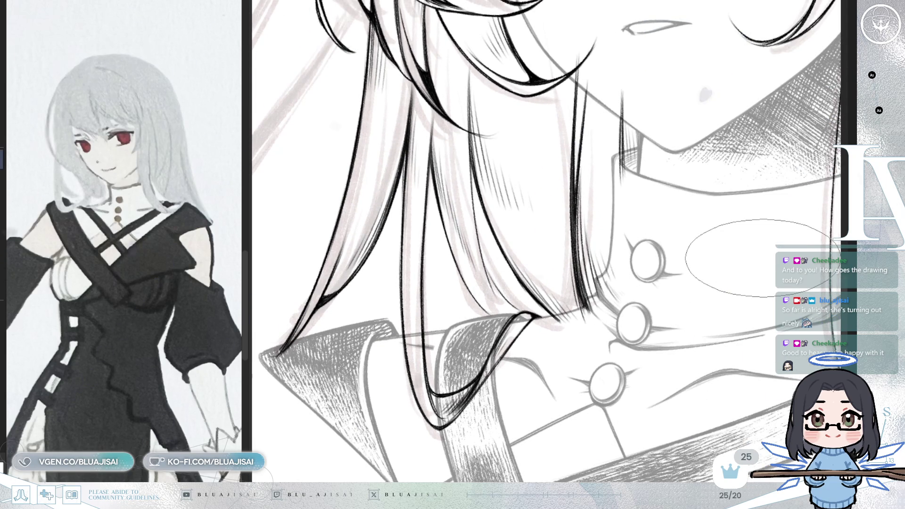
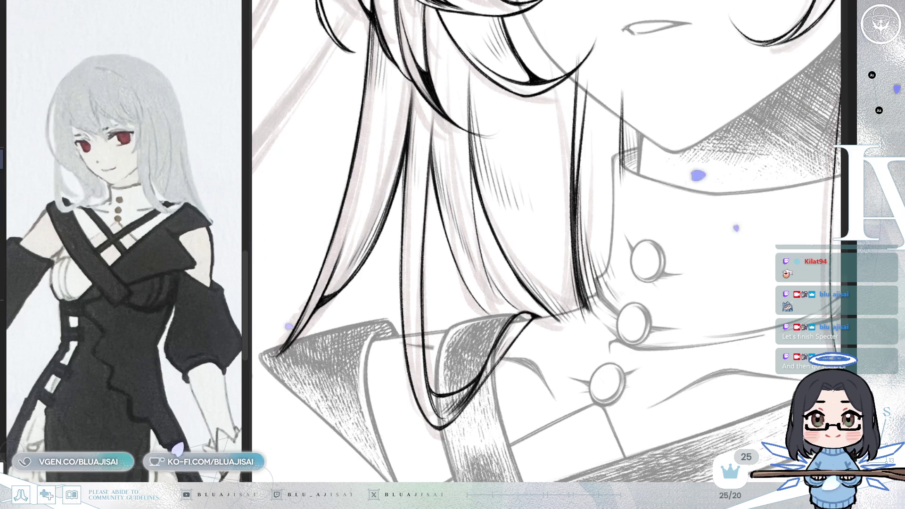
Step: Rotate and pan the canvas around the hair, face and collar buttons to inspect the bust
drag(608, 32, 454, 173)
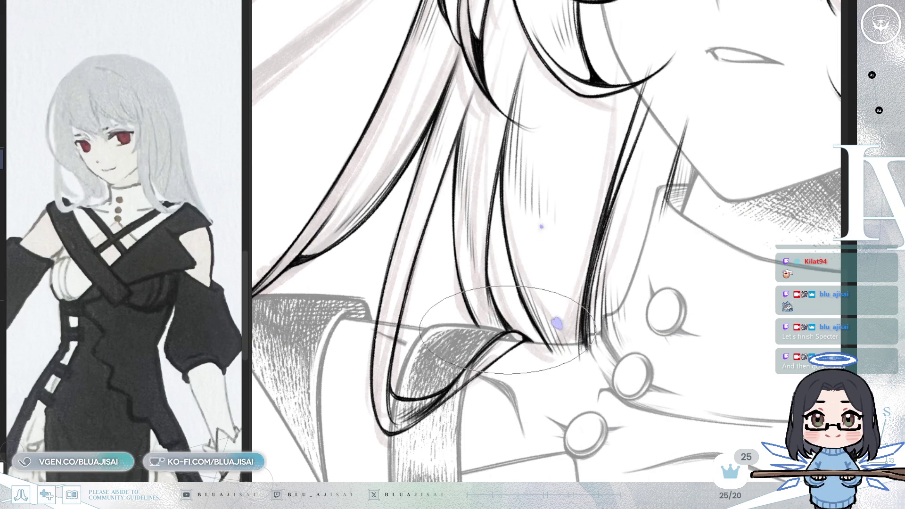
scroll(460, 184, up, 2)
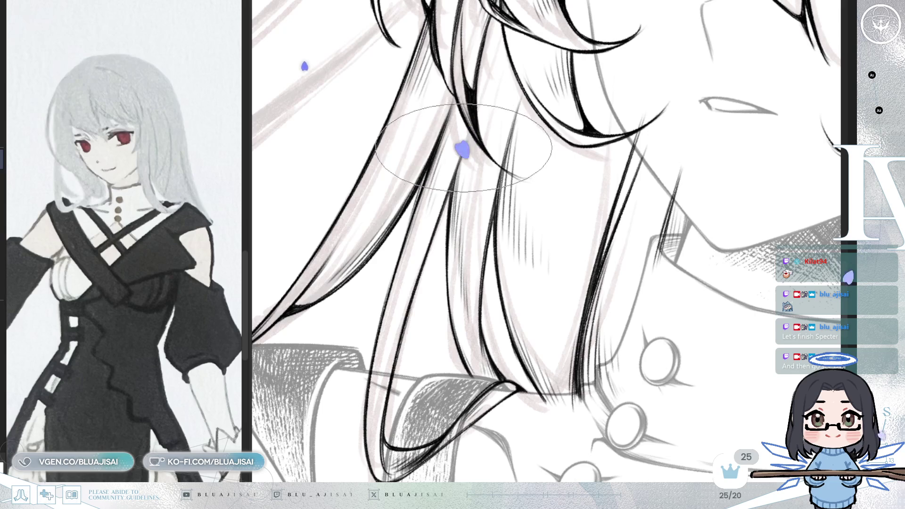
drag(457, 175, 452, 117)
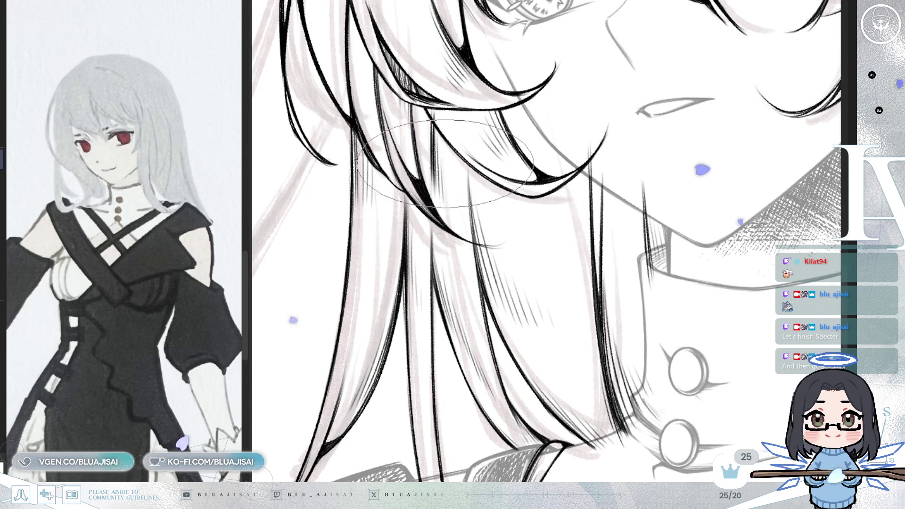
drag(456, 202, 507, 191)
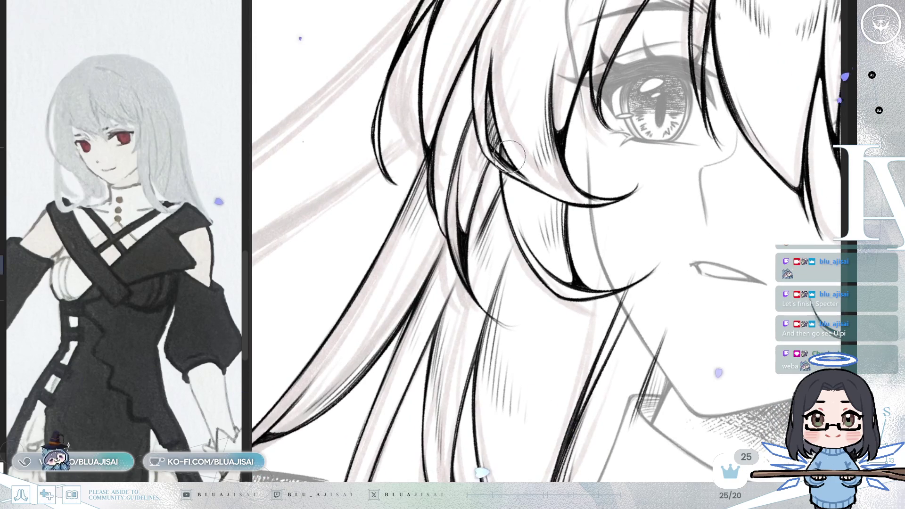
scroll(507, 186, down, 2)
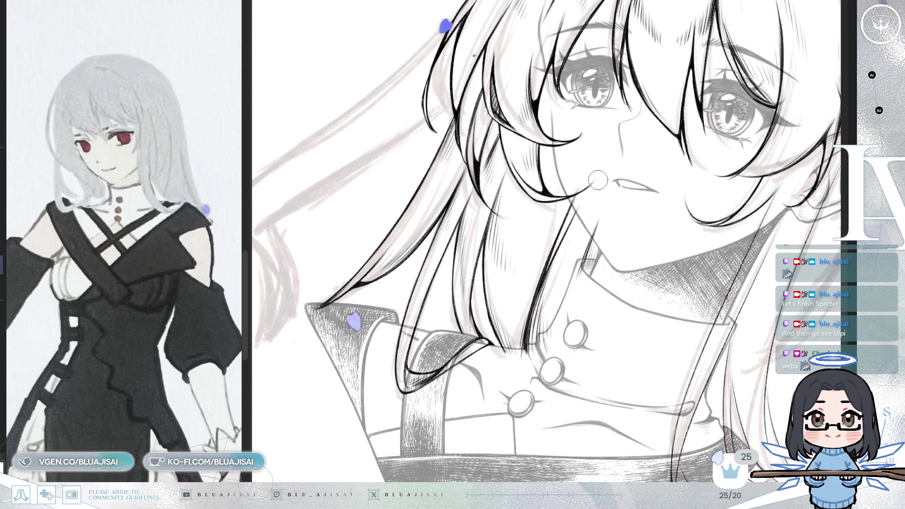
drag(713, 157, 693, 148)
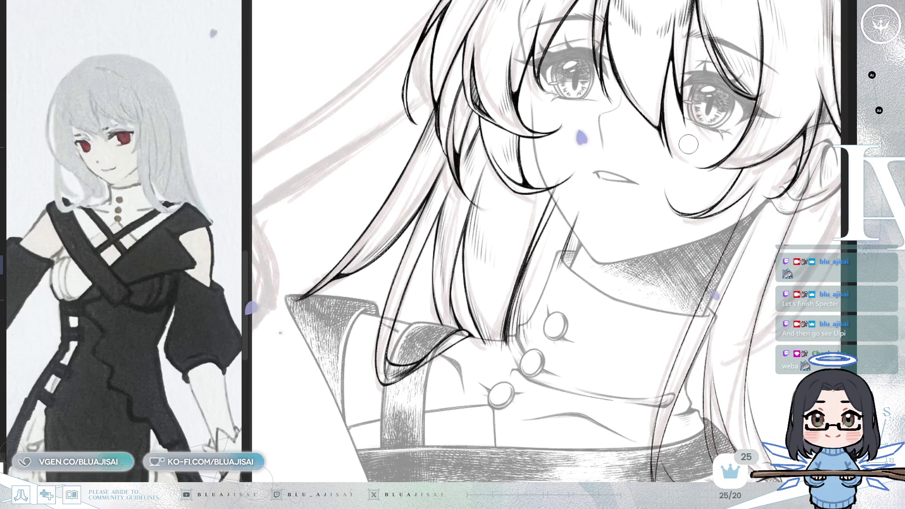
scroll(688, 144, up, 1)
scroll(637, 159, up, 1)
scroll(586, 176, up, 1)
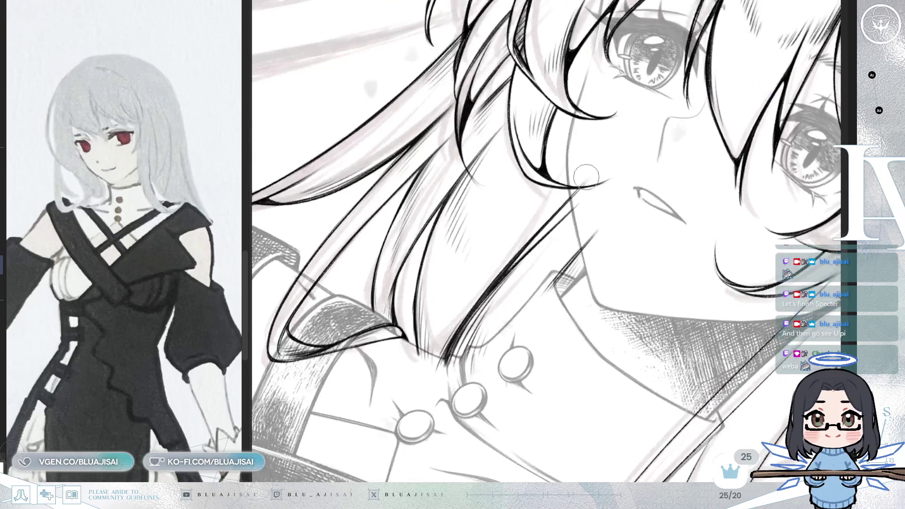
scroll(584, 200, up, 1)
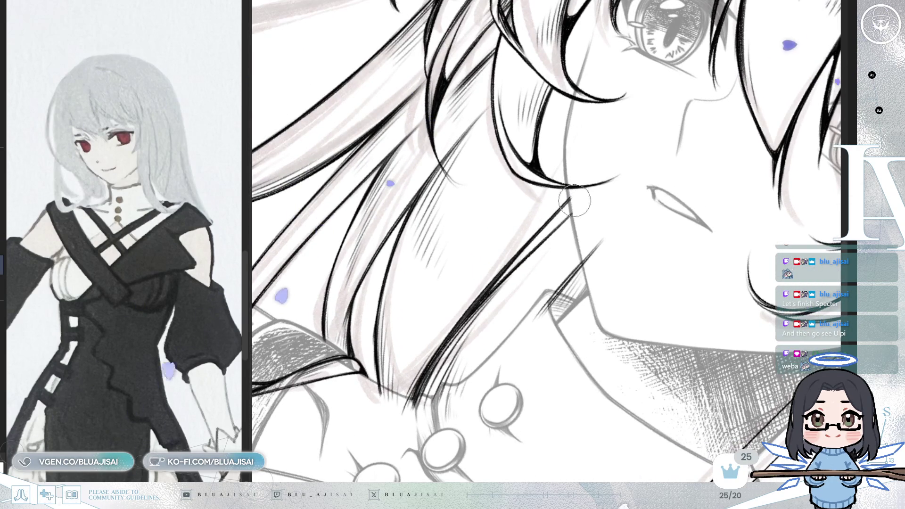
mouse_move(601, 311)
mouse_down()
mouse_move(623, 270)
mouse_move(600, 245)
mouse_up()
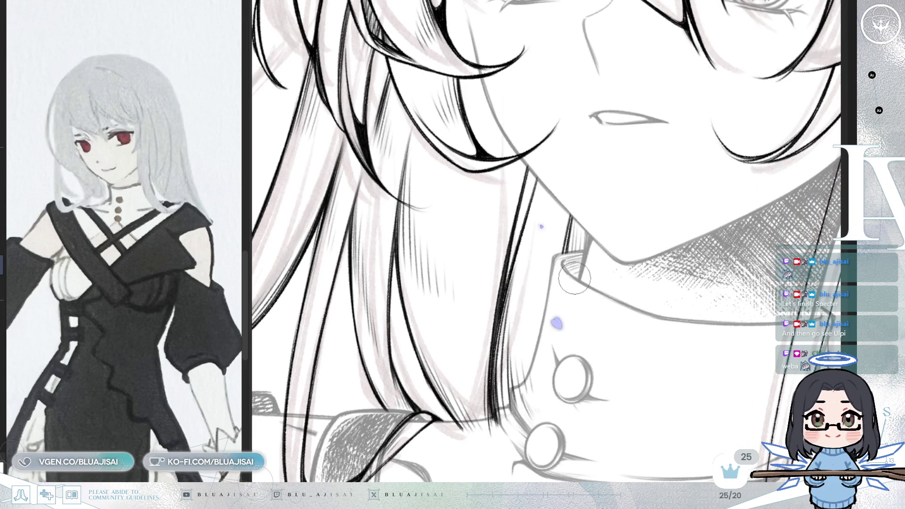
drag(569, 304, 558, 244)
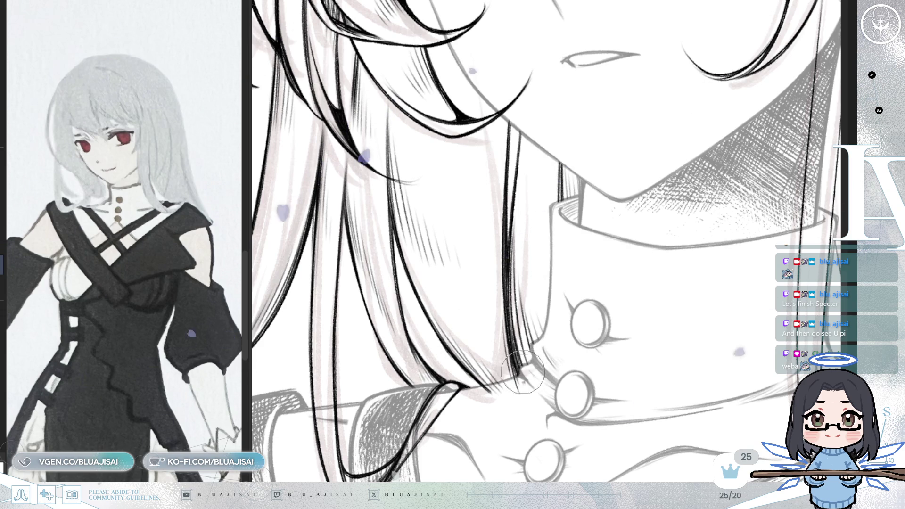
scroll(529, 372, up, 1)
scroll(529, 368, up, 1)
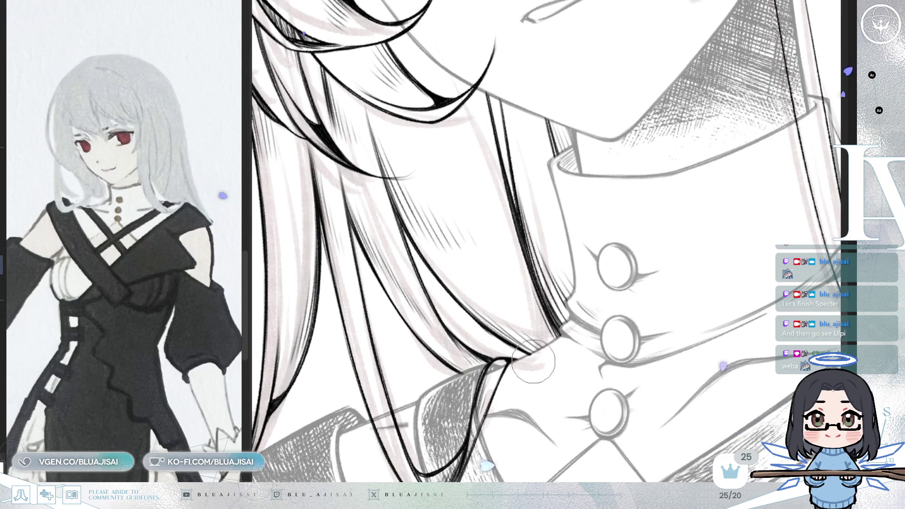
scroll(538, 358, down, 1)
scroll(566, 332, down, 1)
scroll(600, 297, down, 1)
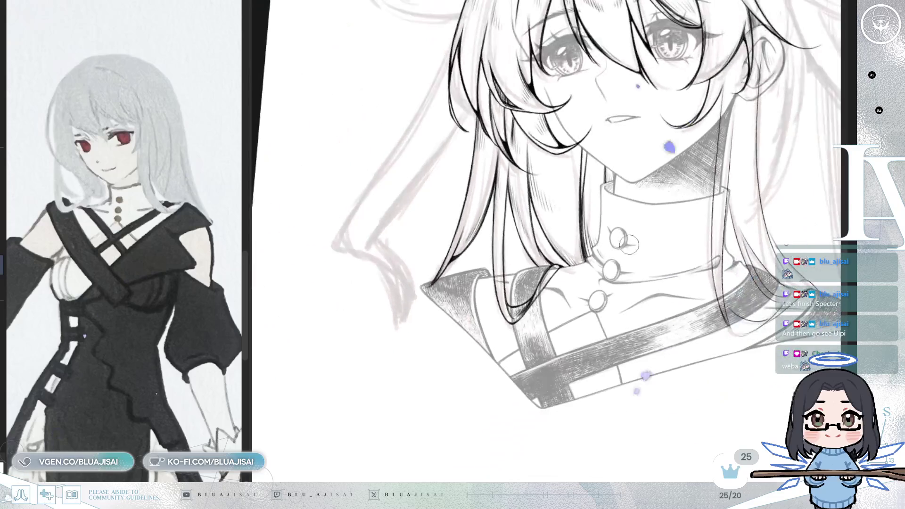
scroll(626, 267, down, 1)
drag(627, 267, 651, 268)
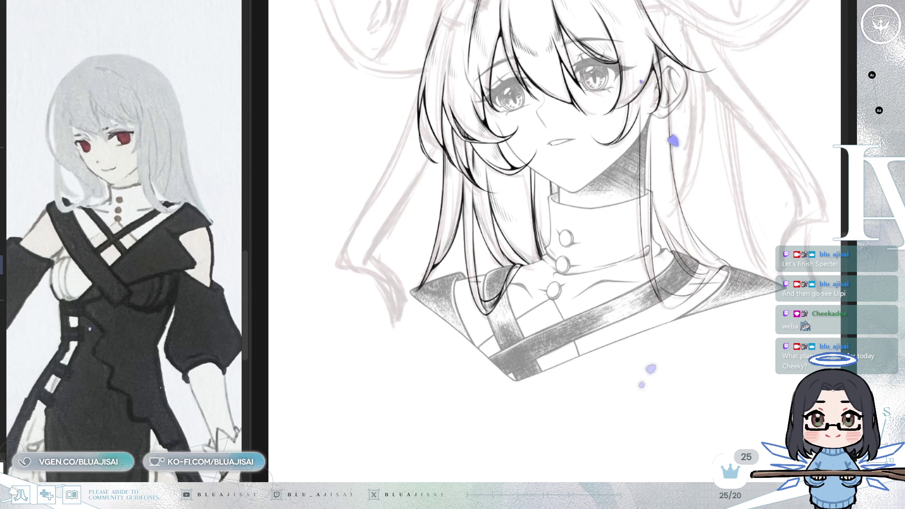
scroll(582, 216, up, 2)
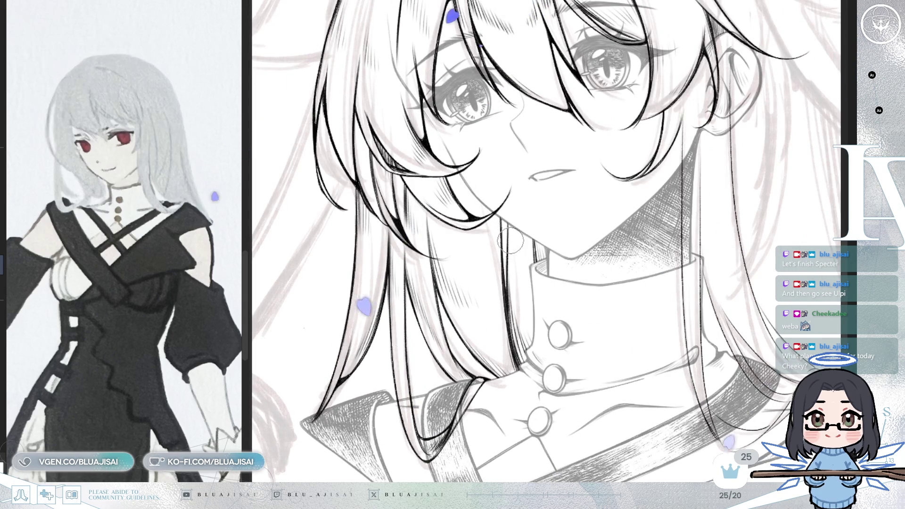
scroll(511, 241, up, 1)
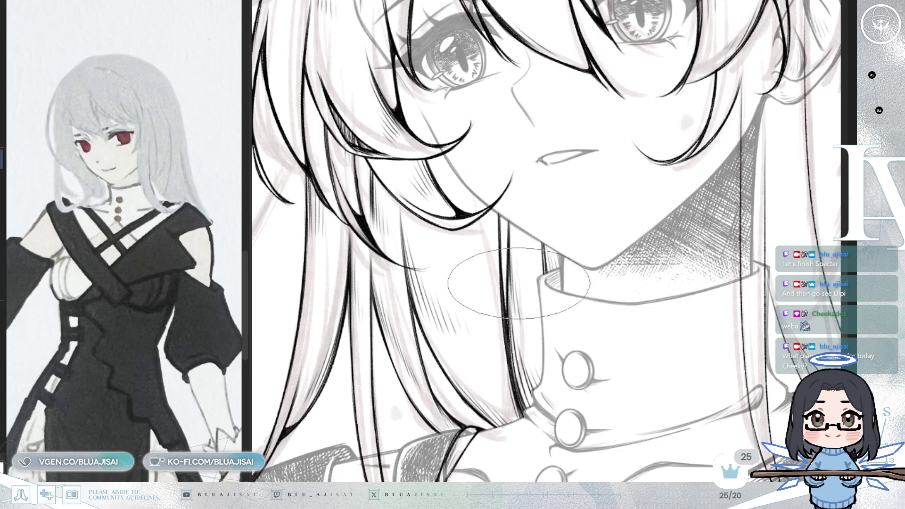
scroll(519, 283, down, 2)
scroll(623, 185, up, 1)
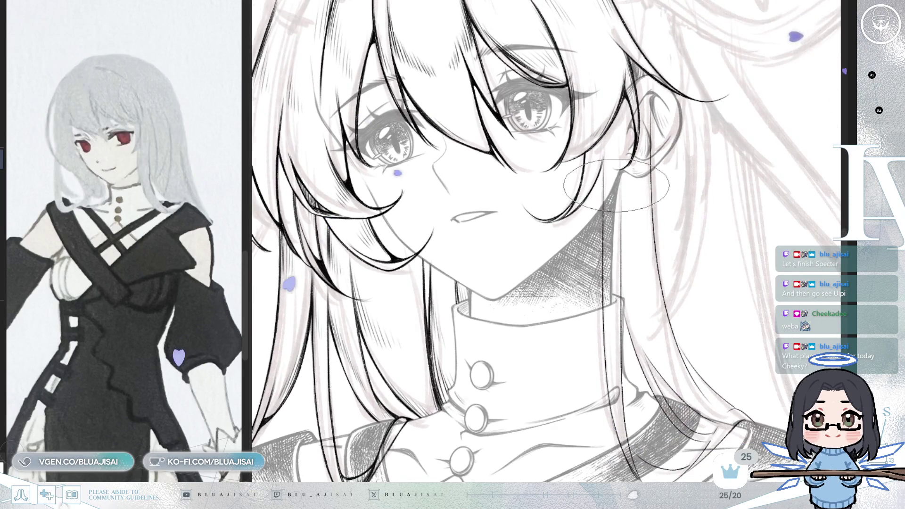
scroll(617, 185, up, 1)
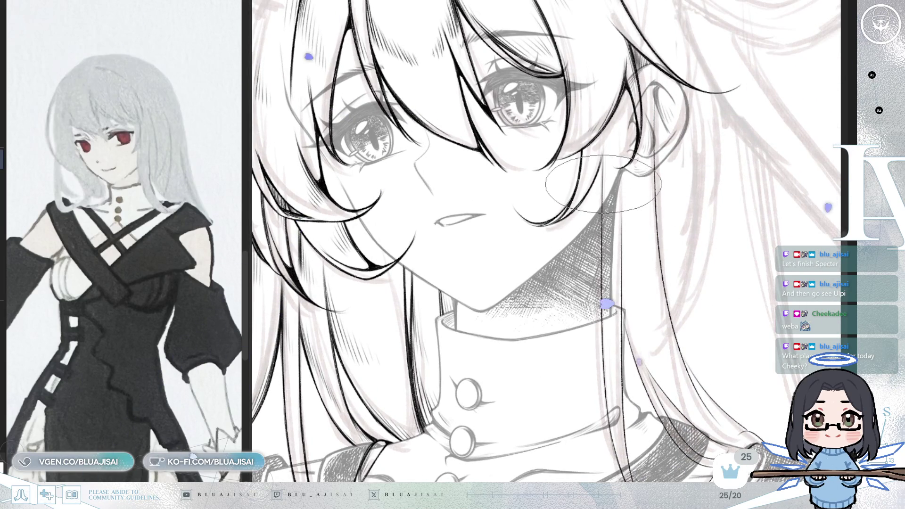
Step: Mirror the canvas view and zoom out to check the face and collar for errors
drag(604, 185, 613, 296)
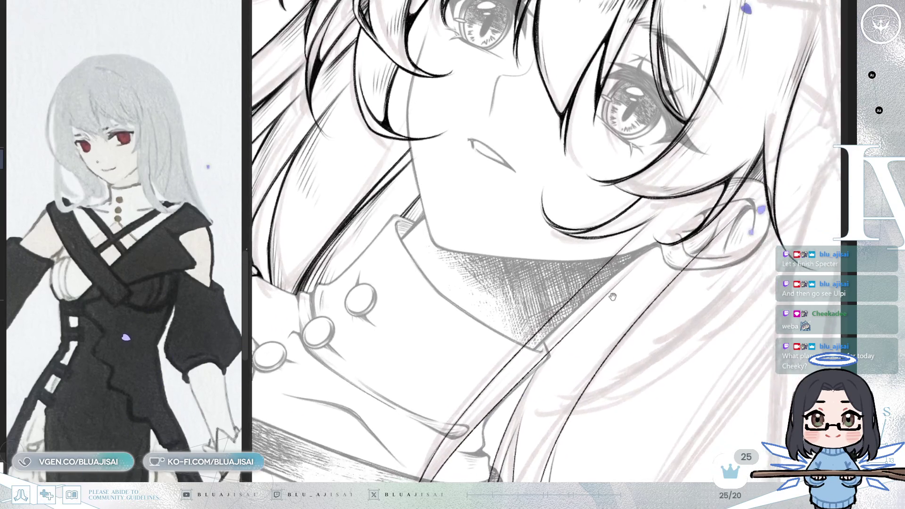
scroll(612, 296, up, 1)
scroll(622, 234, up, 1)
scroll(622, 216, up, 1)
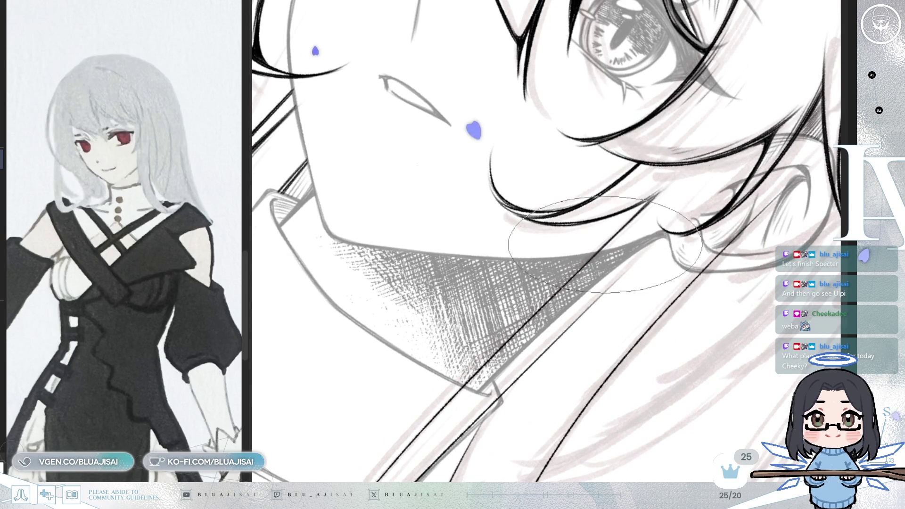
scroll(439, 353, down, 2)
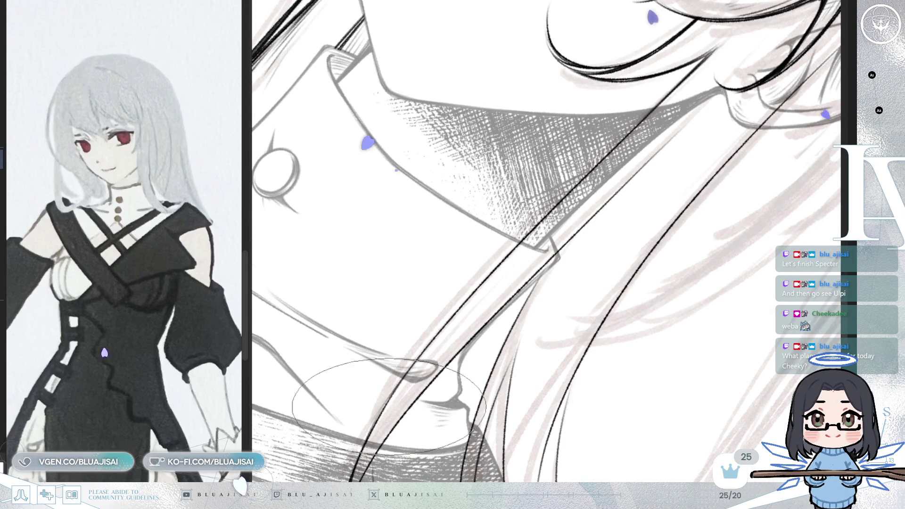
drag(534, 266, 471, 347)
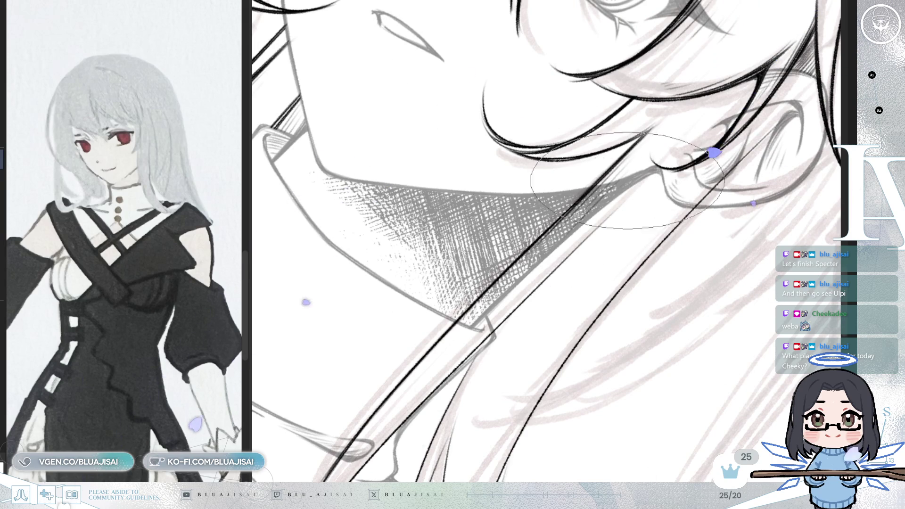
mouse_move(628, 181)
mouse_down()
mouse_move(545, 217)
mouse_move(531, 184)
mouse_up()
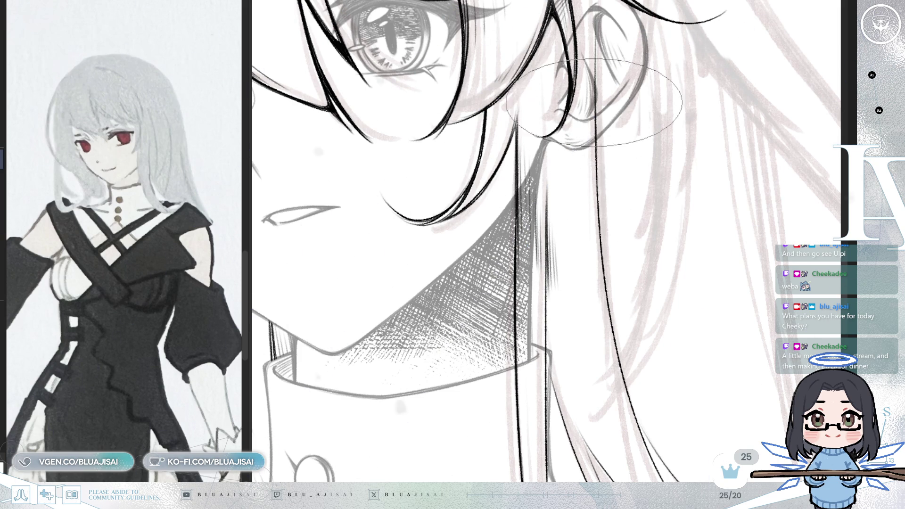
key(h)
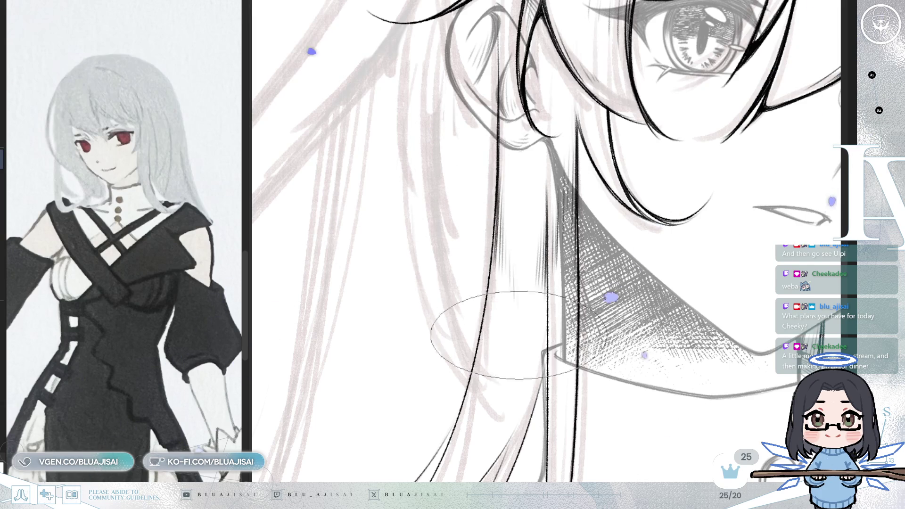
key(ctrl+minus)
drag(650, 192, 679, 220)
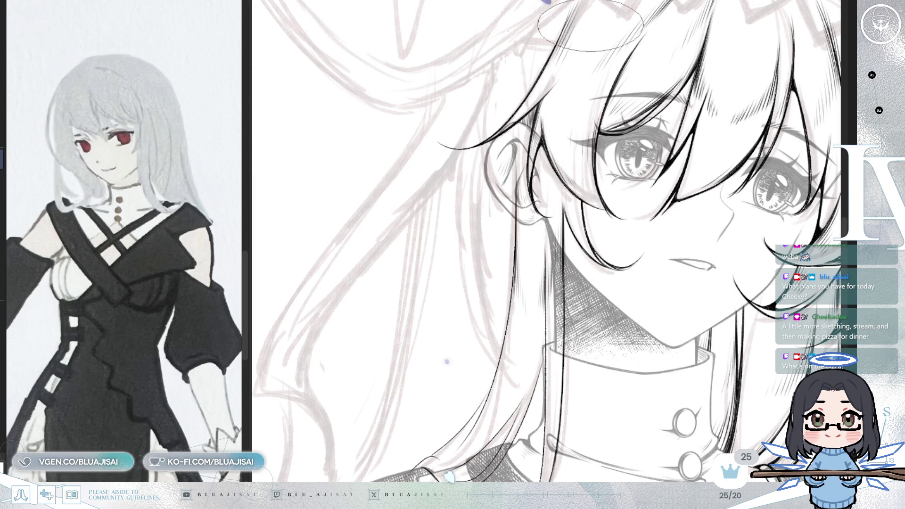
drag(591, 25, 509, 94)
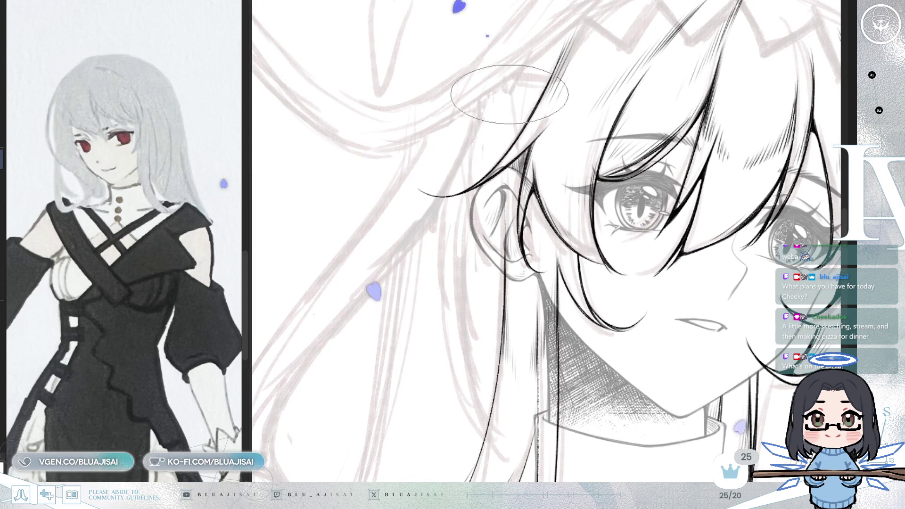
Step: Pan in close on the collar and the hair strands beside it
drag(509, 95, 290, 7)
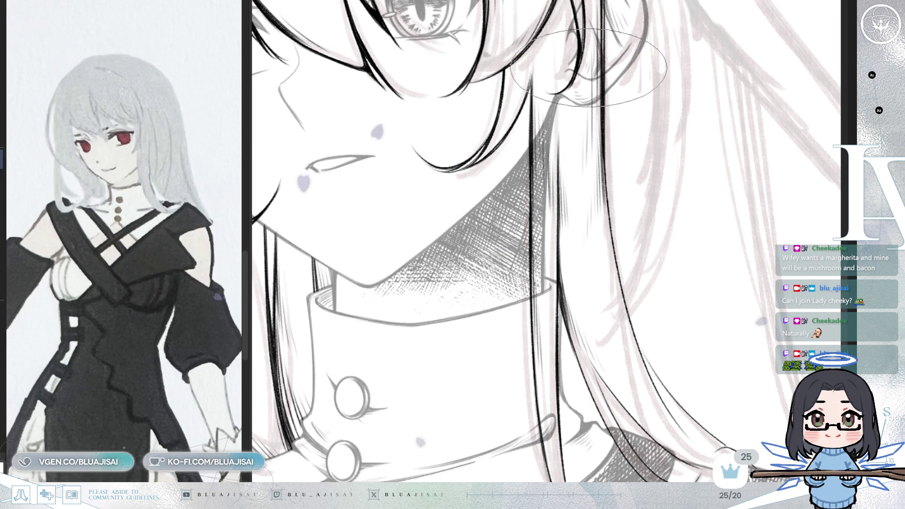
mouse_move(590, 281)
mouse_down()
mouse_move(582, 274)
mouse_move(576, 291)
mouse_up()
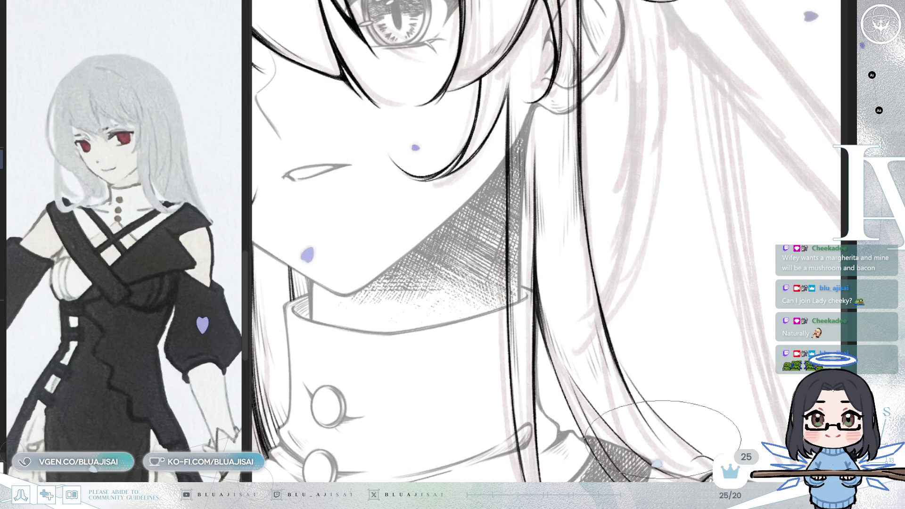
scroll(622, 354, down, 5)
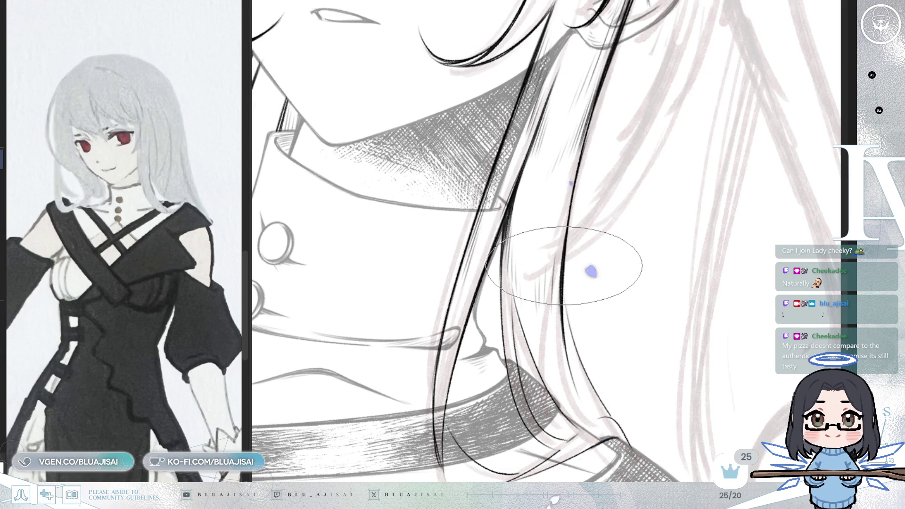
Step: Nudge the view over the hair and collar while hatching the neck shadow
drag(564, 283, 563, 290)
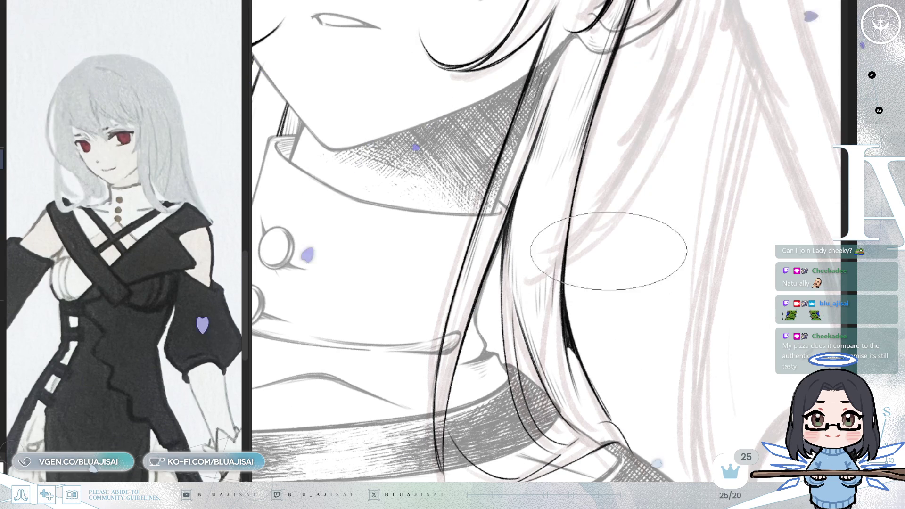
scroll(577, 355, up, 2)
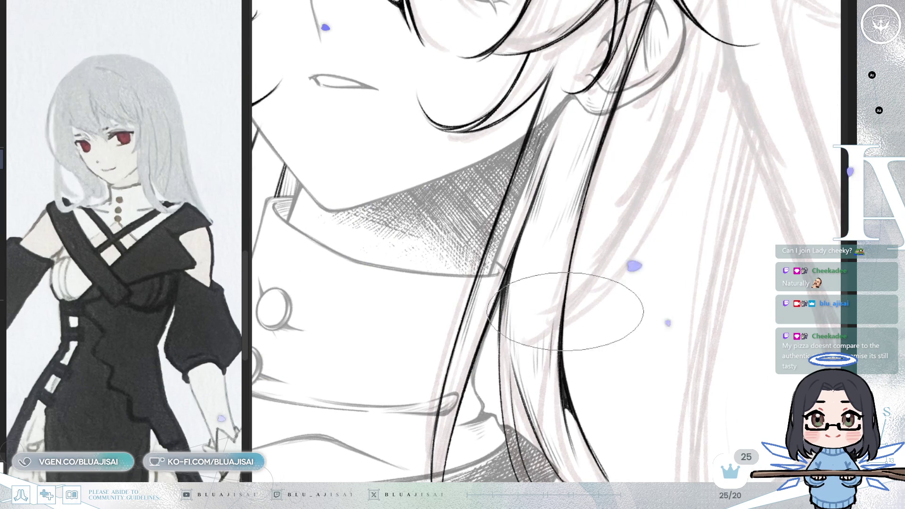
scroll(560, 373, down, 2)
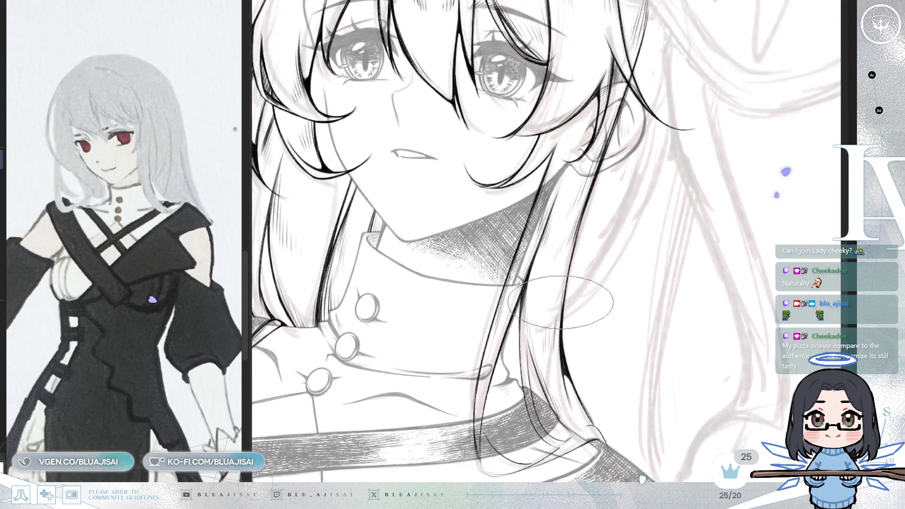
scroll(594, 129, left, 3)
scroll(616, 205, left, 1)
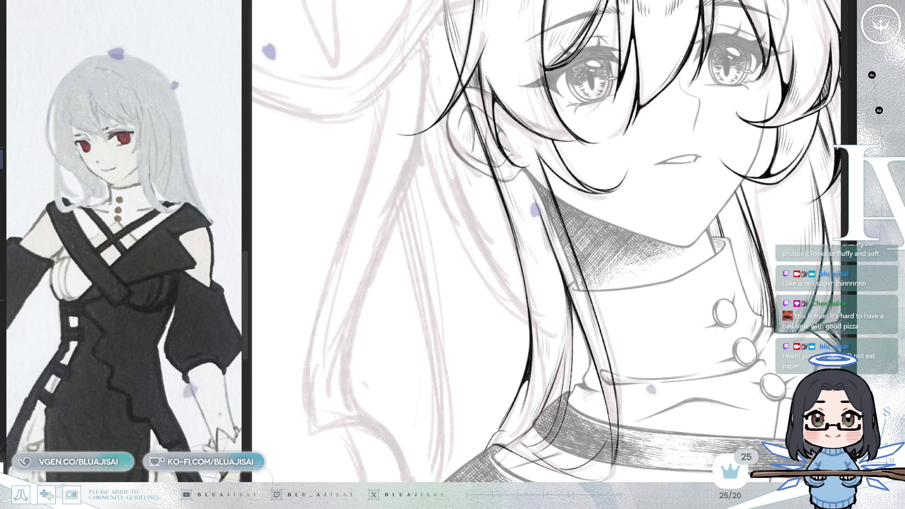
key(Delete)
key(Delete)
key(Delete)
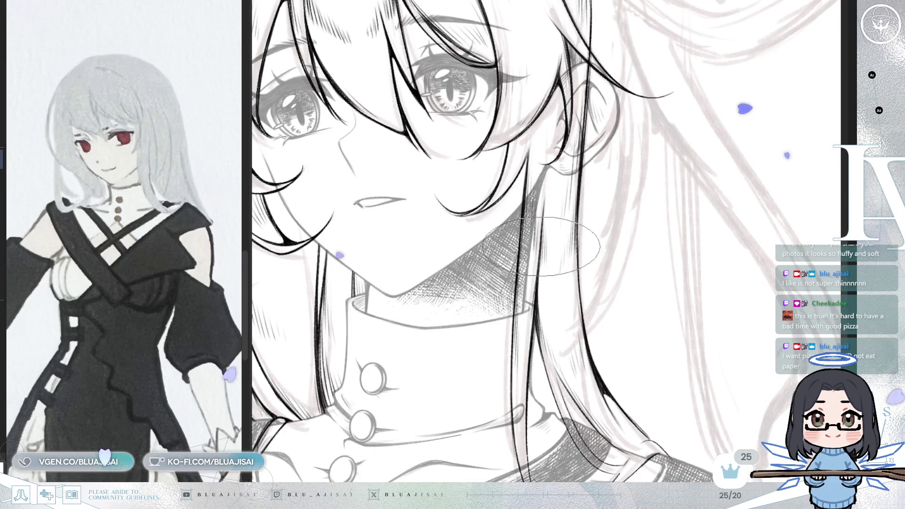
scroll(544, 244, up, 2)
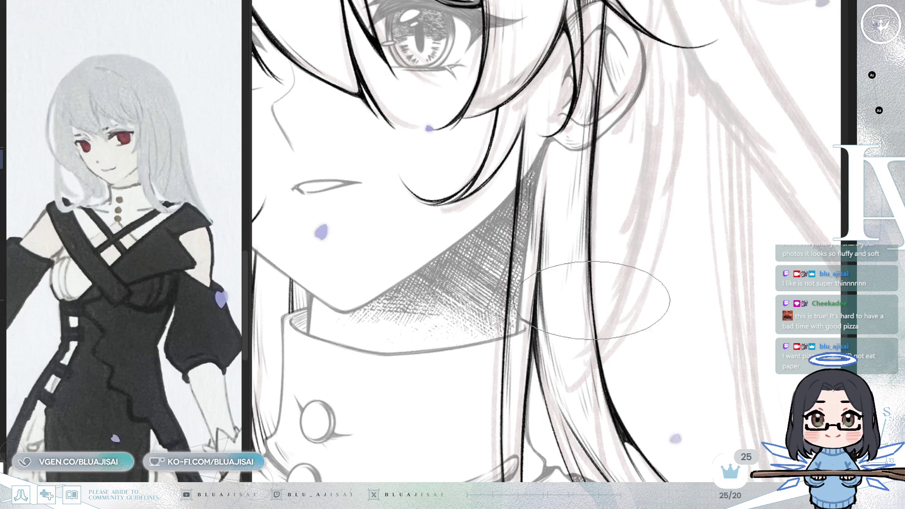
scroll(606, 268, down, 1)
drag(601, 233, 559, 184)
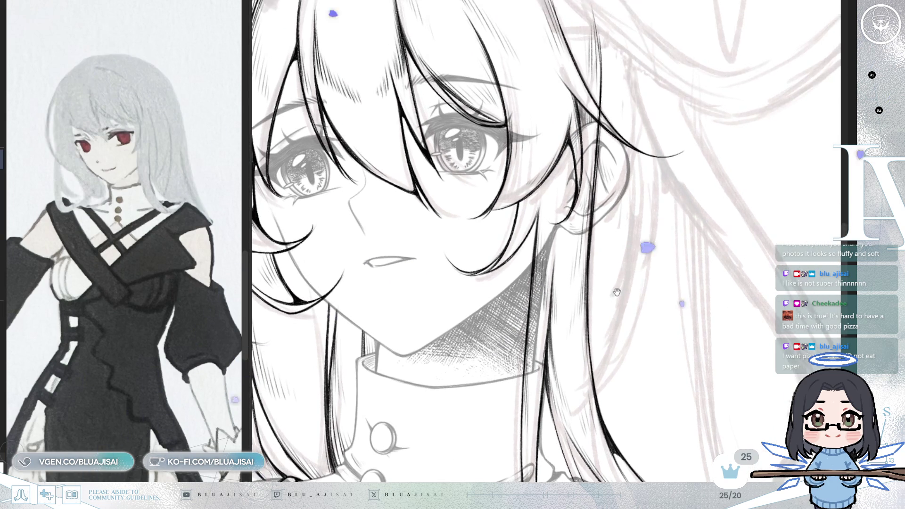
scroll(539, 159, up, 1)
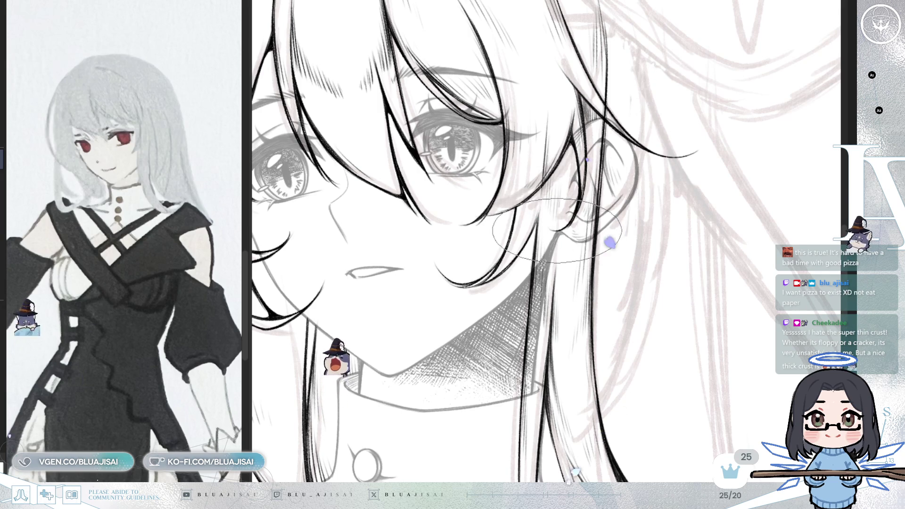
scroll(566, 159, up, 1)
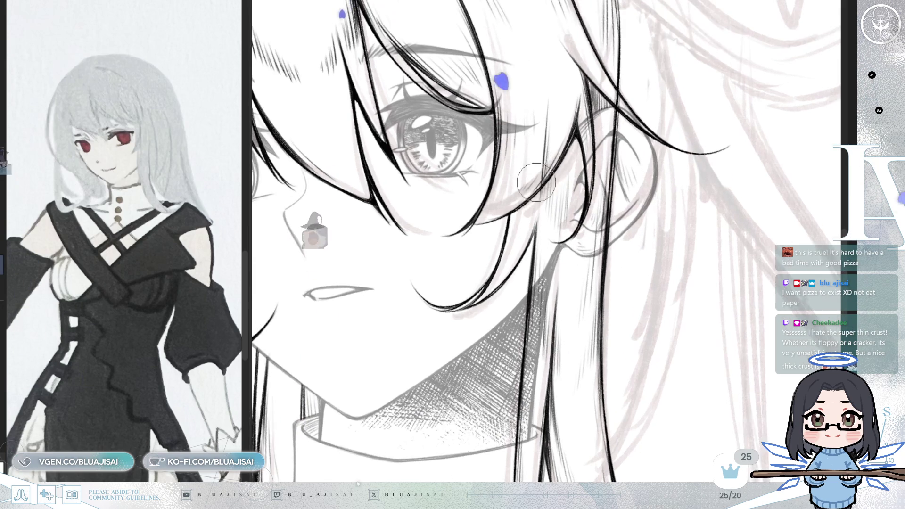
scroll(601, 170, down, 1)
scroll(651, 173, down, 1)
scroll(526, 372, up, 1)
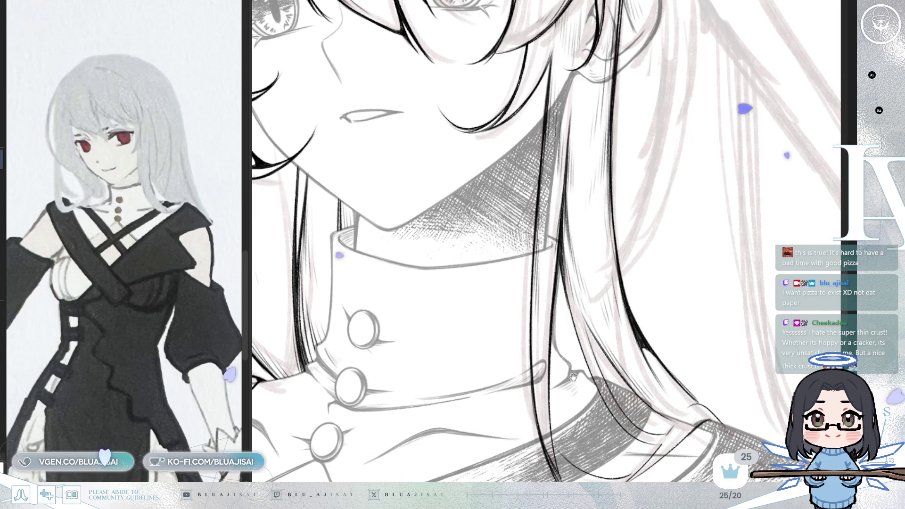
scroll(538, 312, down, 1)
scroll(544, 307, down, 1)
scroll(502, 361, down, 1)
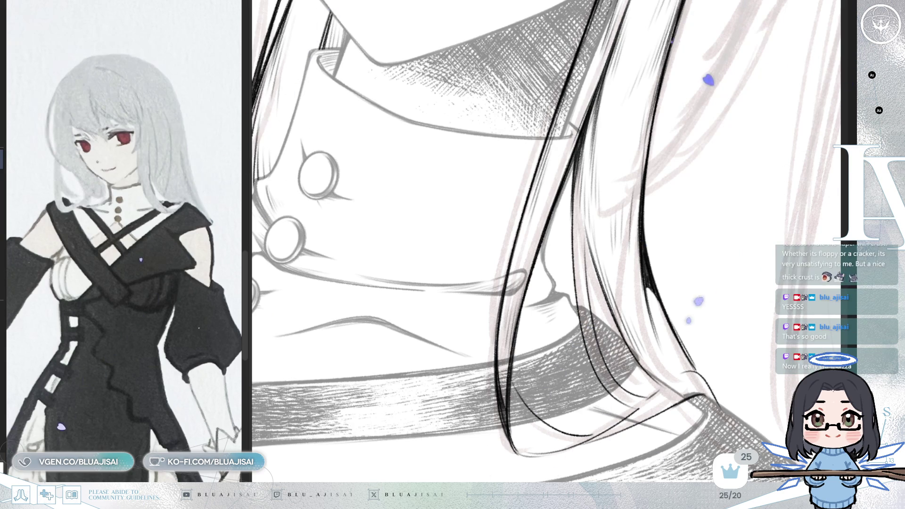
Step: Rotate the canvas so the hair strands over the strap run vertically and zoom on their tips
drag(606, 182, 584, 215)
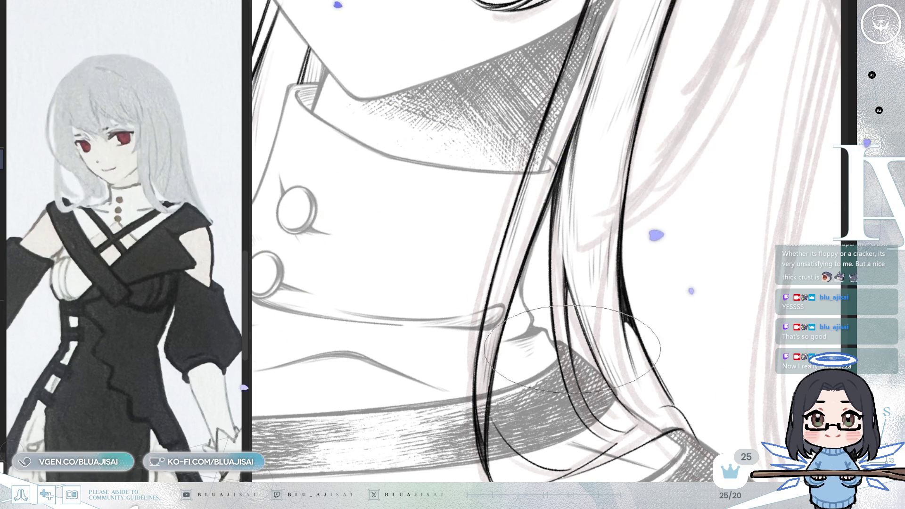
key(End)
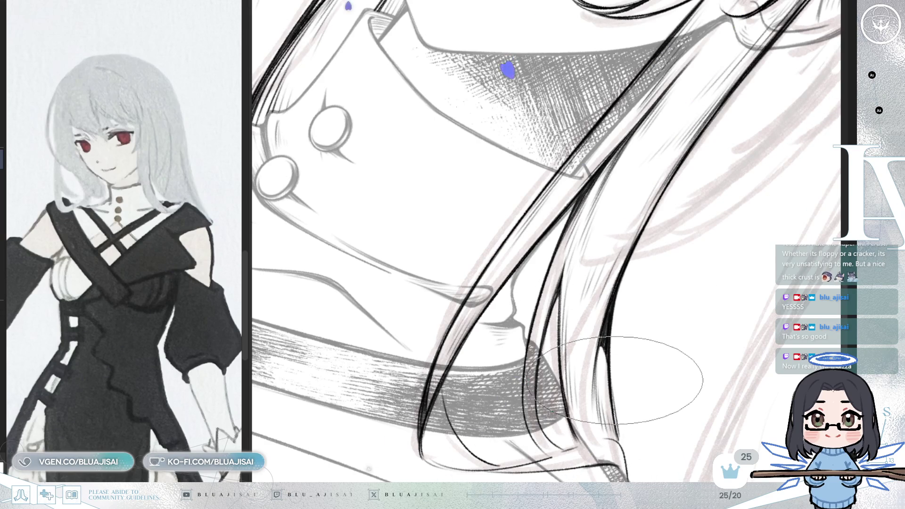
key(Delete)
key(Delete)
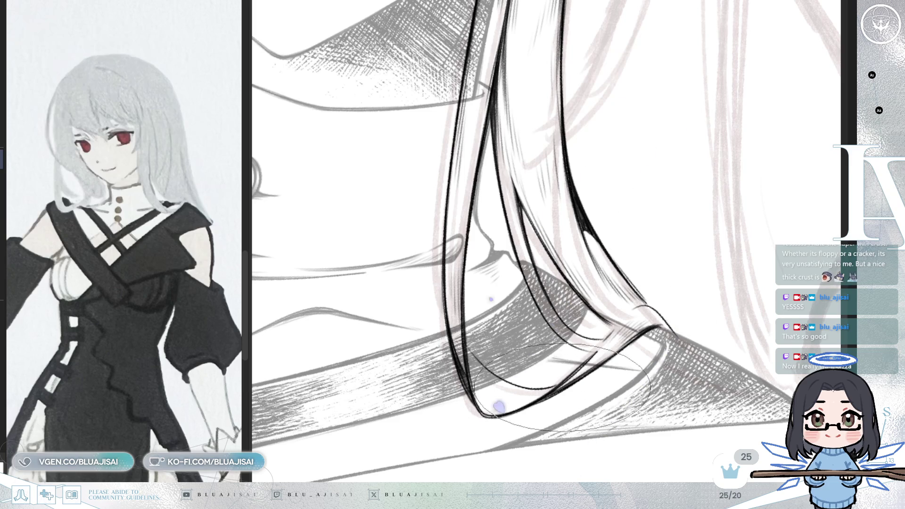
drag(636, 335, 523, 353)
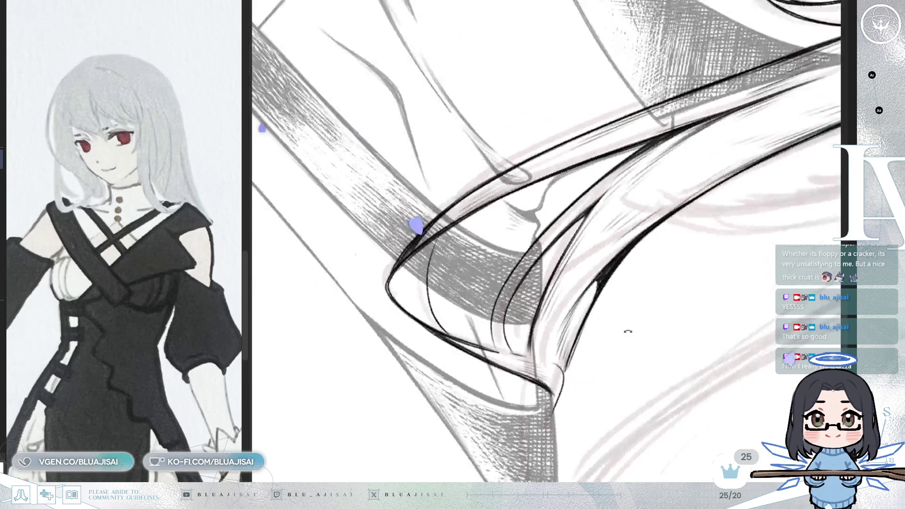
scroll(523, 352, up, 2)
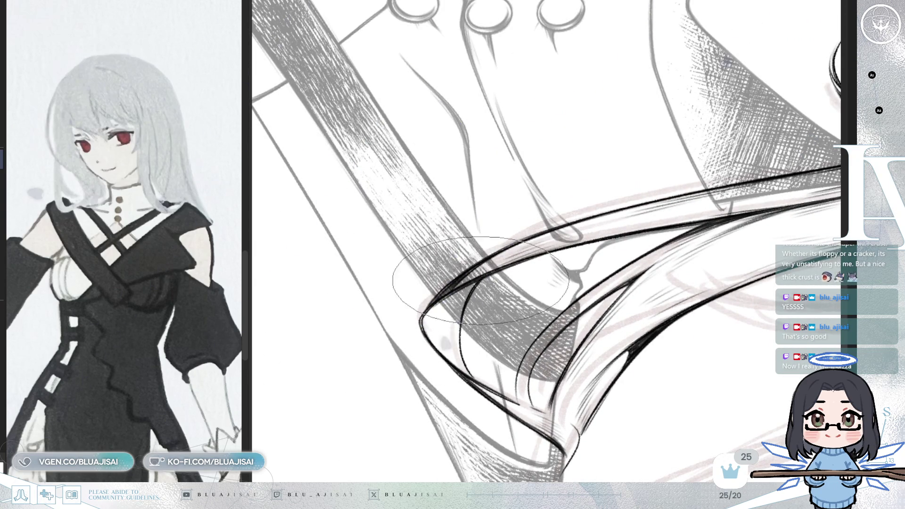
Step: Rotate and tilt the canvas around the sketched hair tip for easier inking strokes
drag(488, 276, 417, 322)
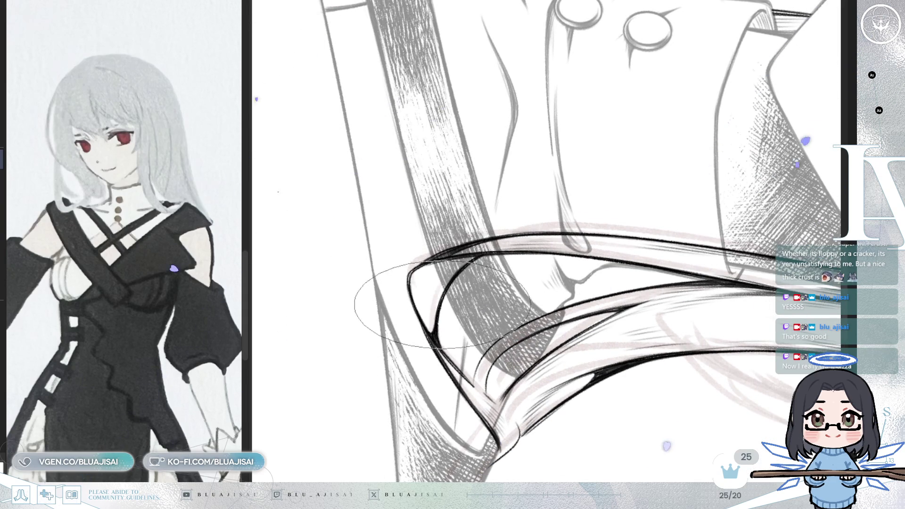
drag(435, 334, 615, 242)
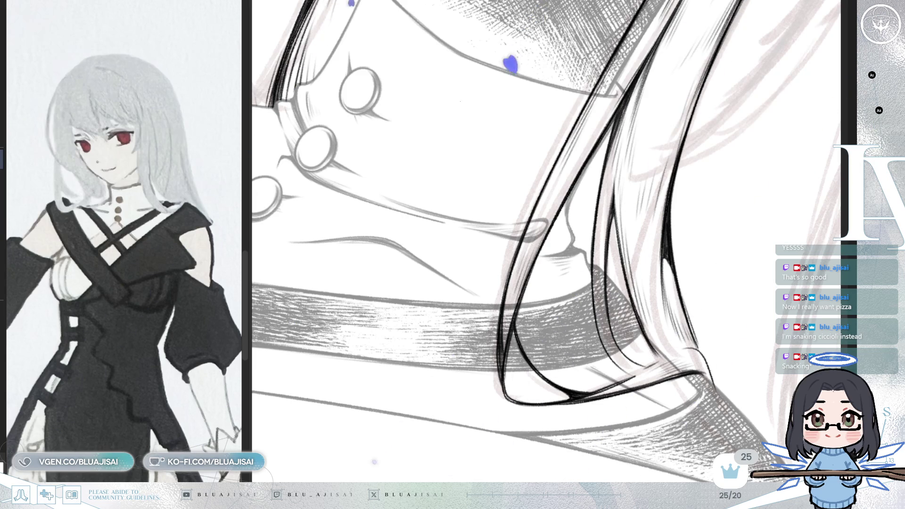
key(asciicircum)
key(asciicircum)
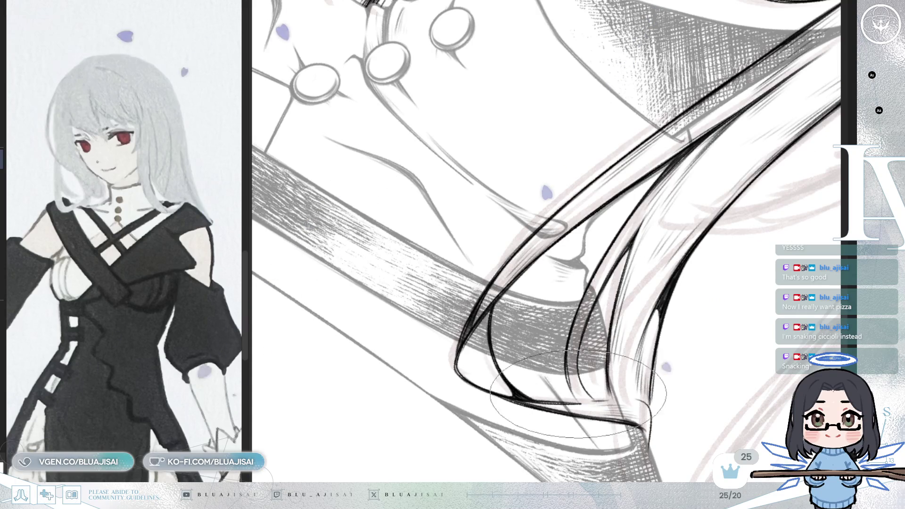
Step: Tilt the canvas back and forth while hatching the pointed fold, then pan back to the face
key(asciicircum)
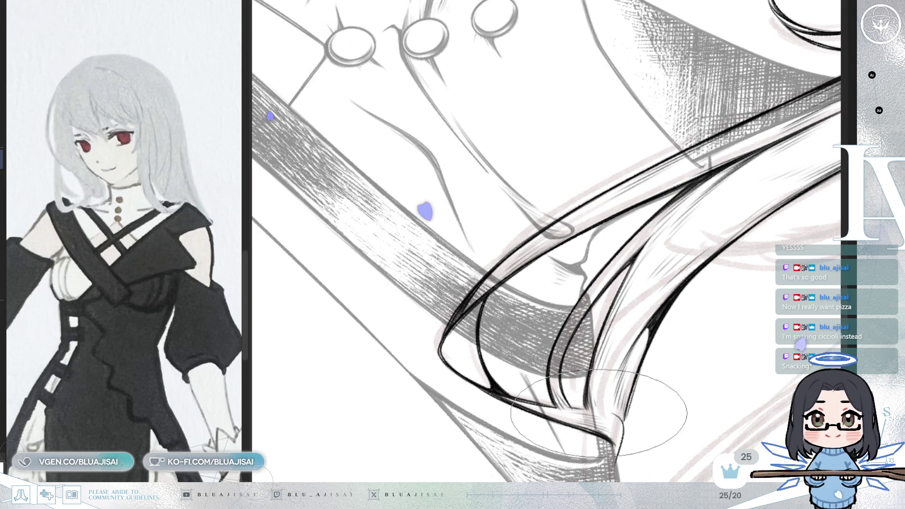
key(minus)
key(minus)
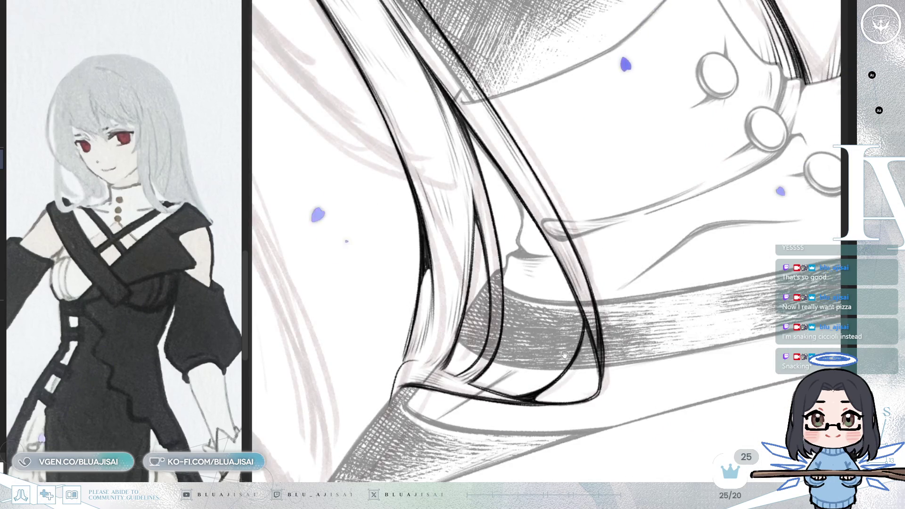
key(minus)
key(minus)
key(minus)
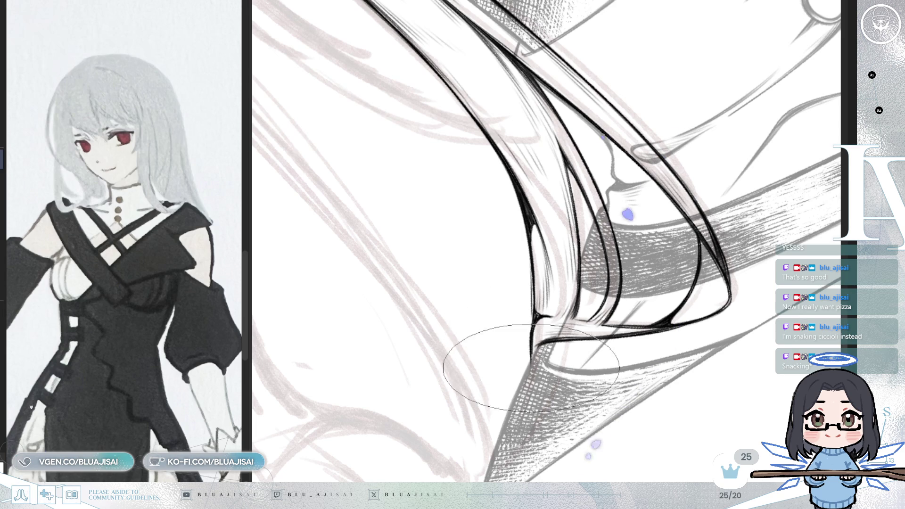
key(End)
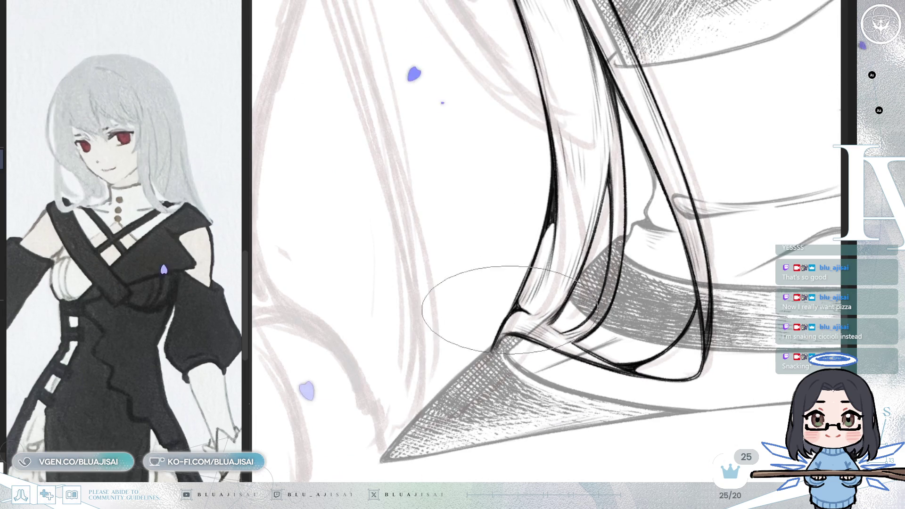
key(Delete)
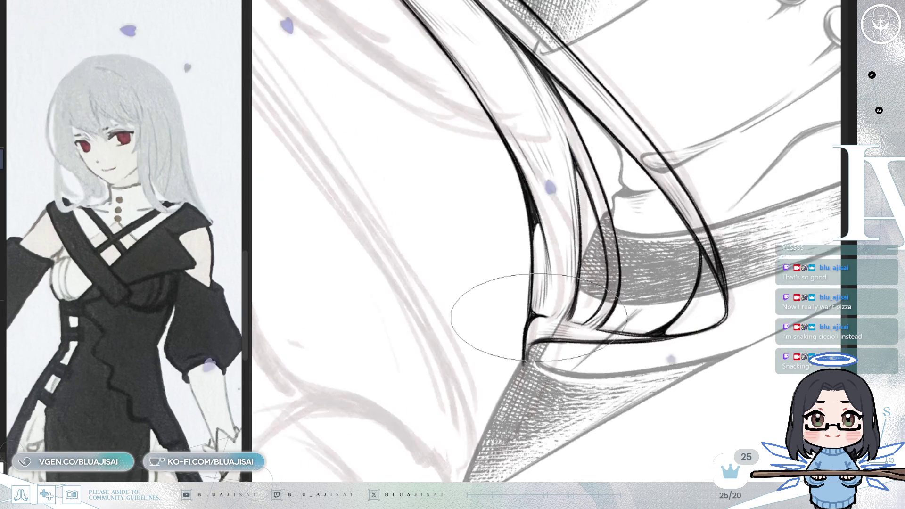
key(Delete)
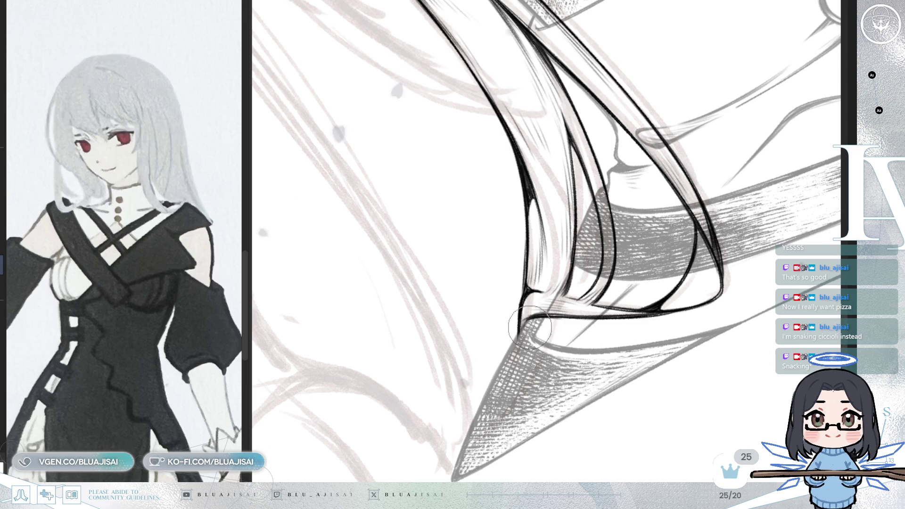
key(End)
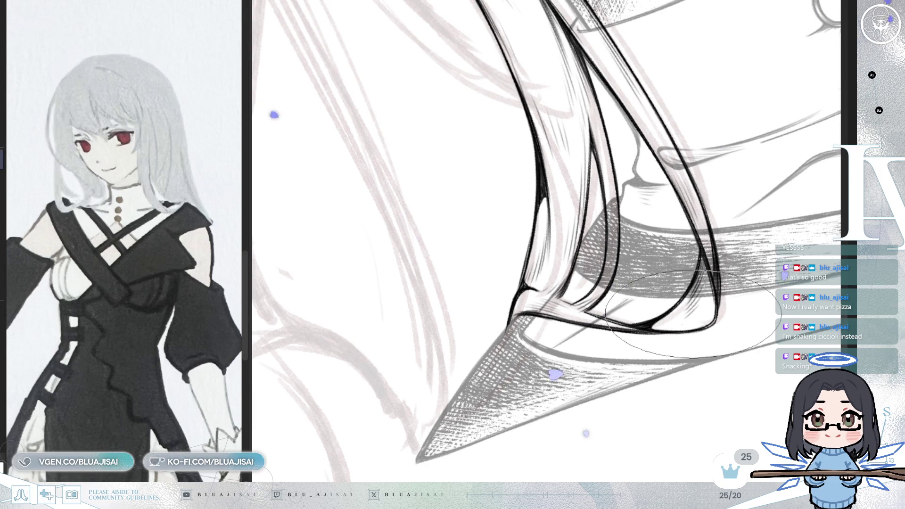
key(Delete)
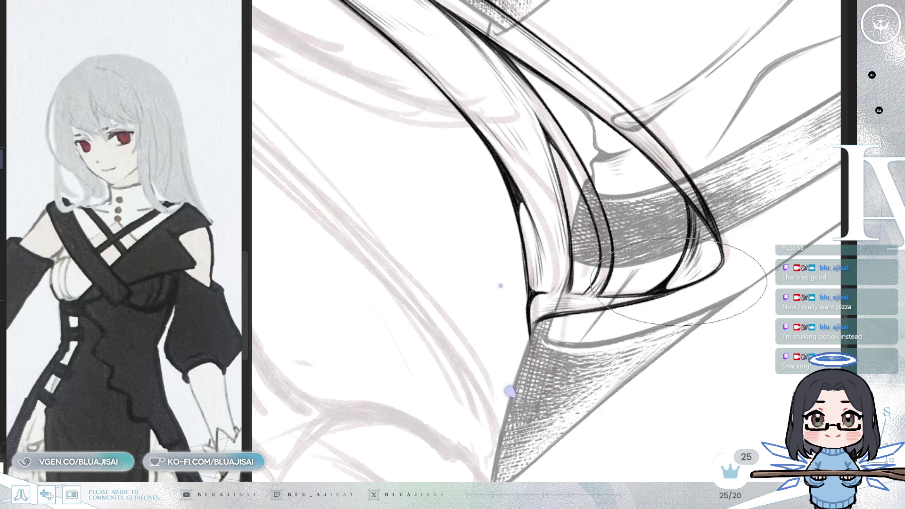
mouse_move(675, 290)
mouse_down()
mouse_move(714, 234)
mouse_move(689, 240)
mouse_up()
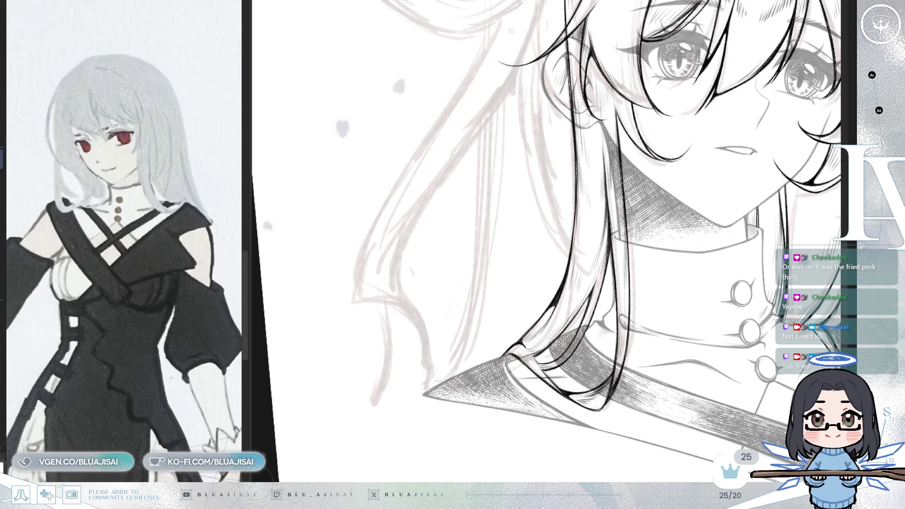
scroll(633, 262, up, 5)
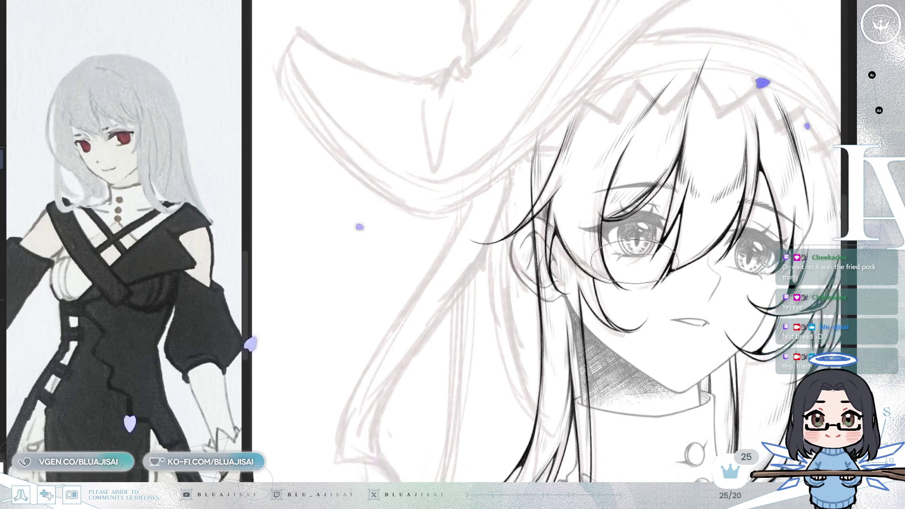
scroll(632, 262, down, 3)
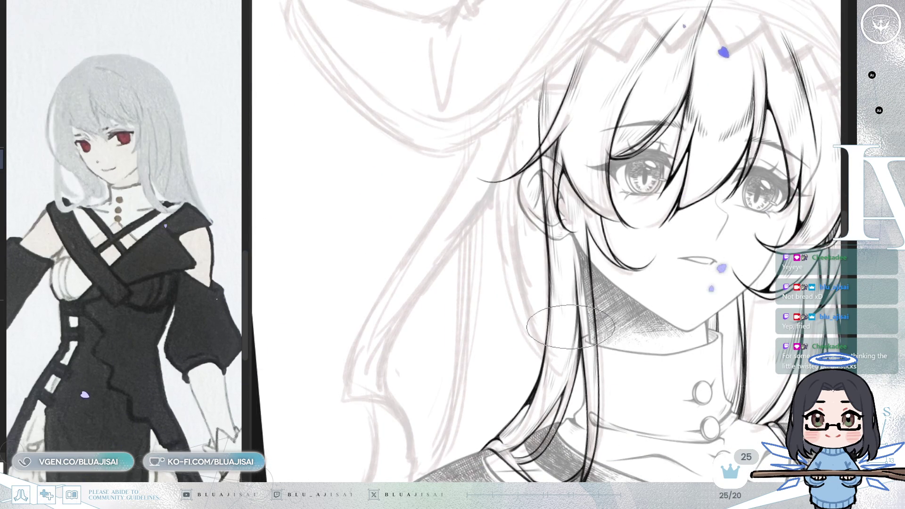
scroll(578, 347, down, 1)
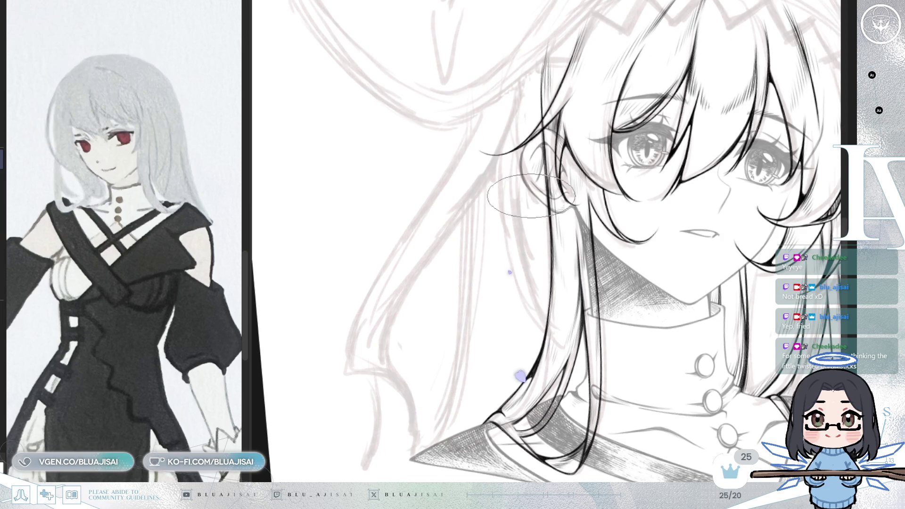
Step: In mirrored view, redraw a long hair strand beside the face several times and undo each attempt
key(m)
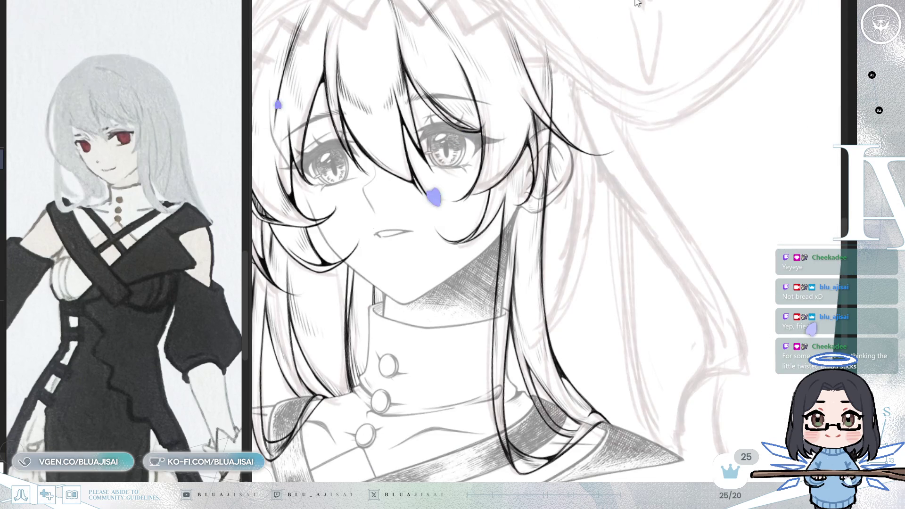
key(ctrl+z)
drag(621, 64, 636, 360)
key(ctrl+z)
drag(622, 141, 647, 424)
key(ctrl+z)
drag(621, 60, 647, 417)
key(ctrl+z)
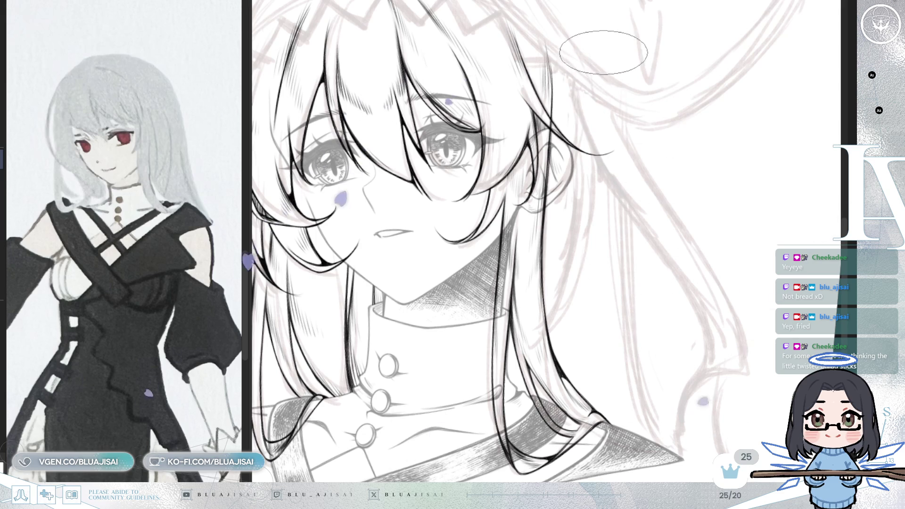
scroll(584, 181, up, 2)
scroll(584, 181, up, 2)
Step: Unmirror the view and turn the canvas upright, recentring the head
key(m)
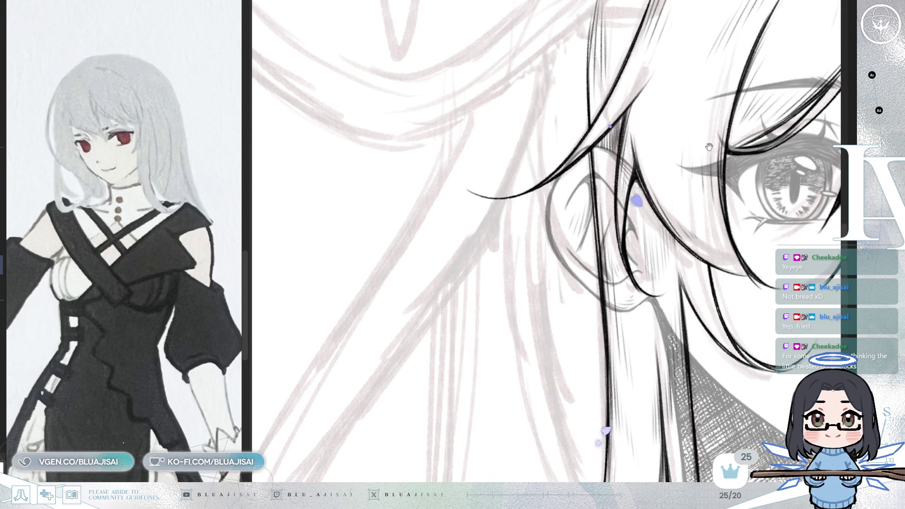
scroll(709, 146, down, 2)
scroll(709, 146, down, 2)
scroll(709, 147, down, 2)
drag(752, 147, 750, 95)
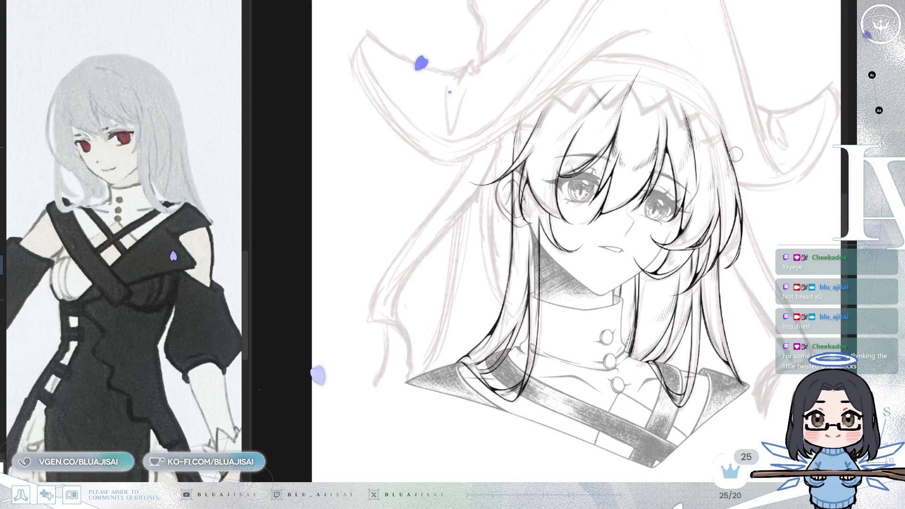
scroll(601, 255, up, 1)
scroll(601, 255, up, 1)
scroll(601, 255, up, 1)
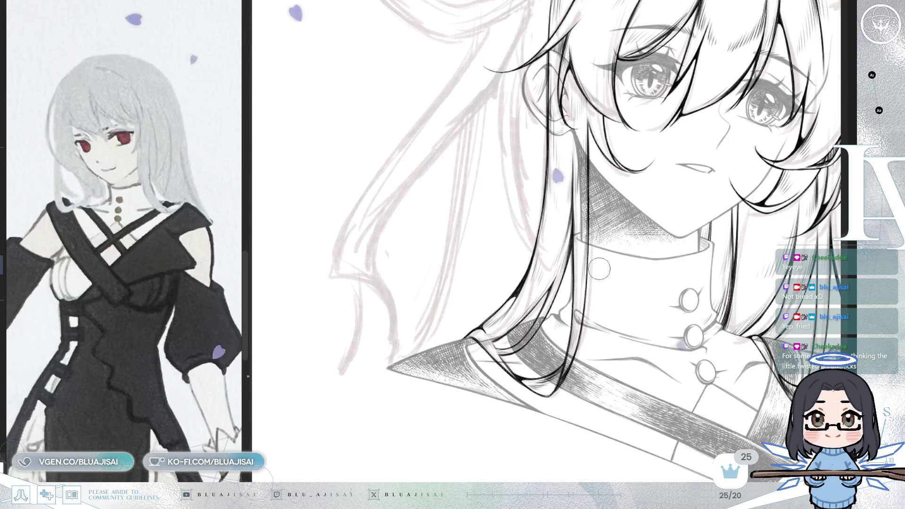
scroll(599, 268, down, 1)
scroll(599, 268, down, 1)
scroll(599, 268, down, 1)
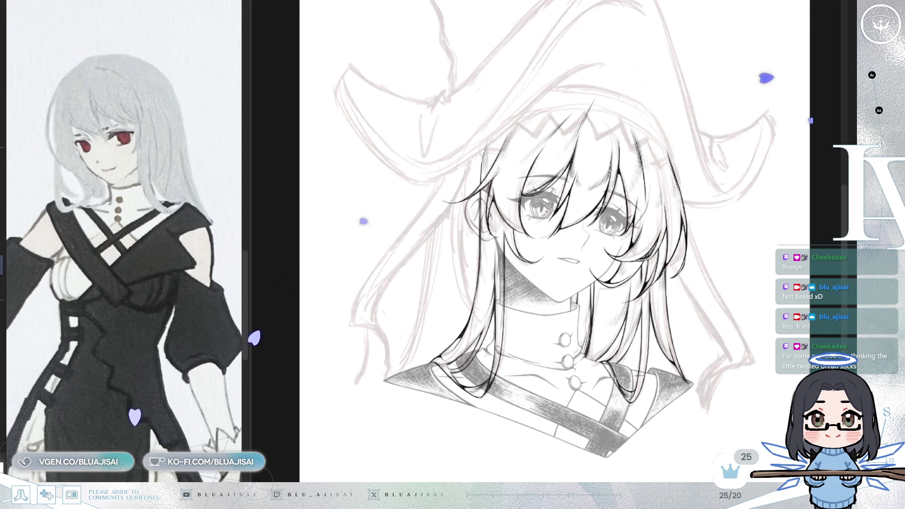
key(h)
key(h)
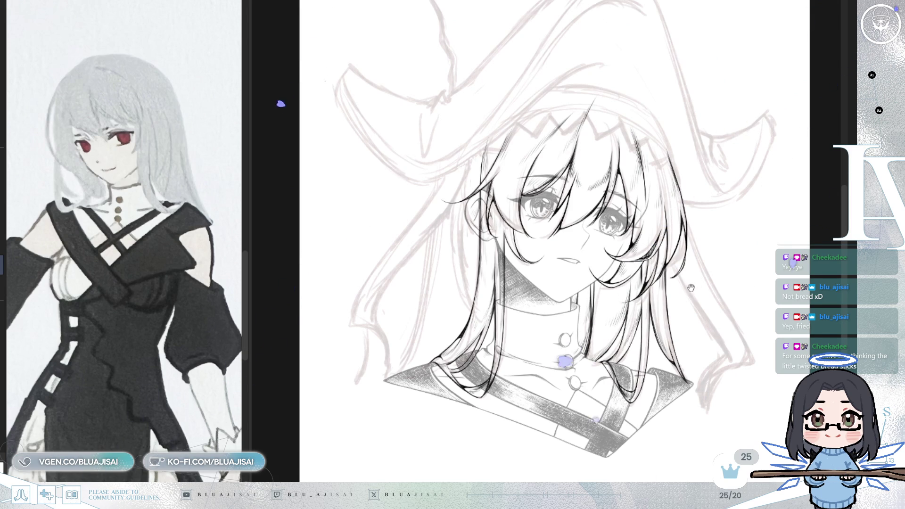
drag(691, 288, 677, 280)
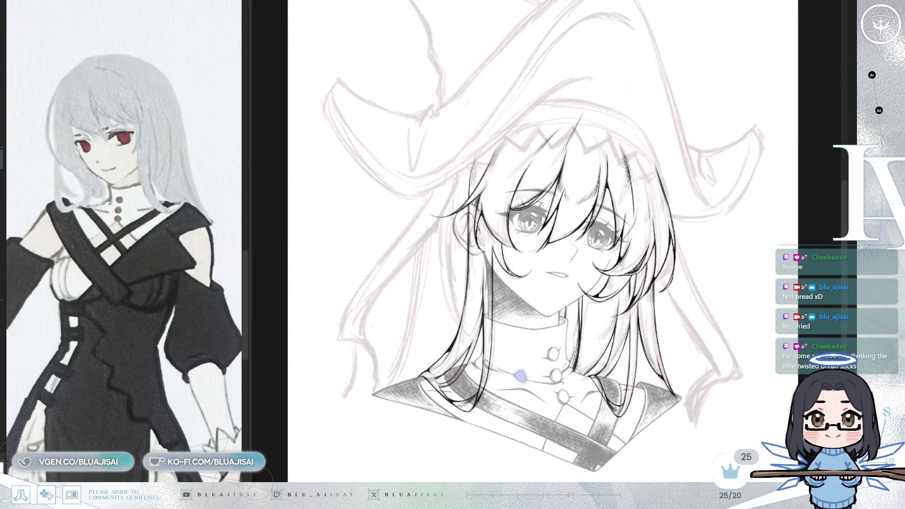
scroll(481, 118, up, 2)
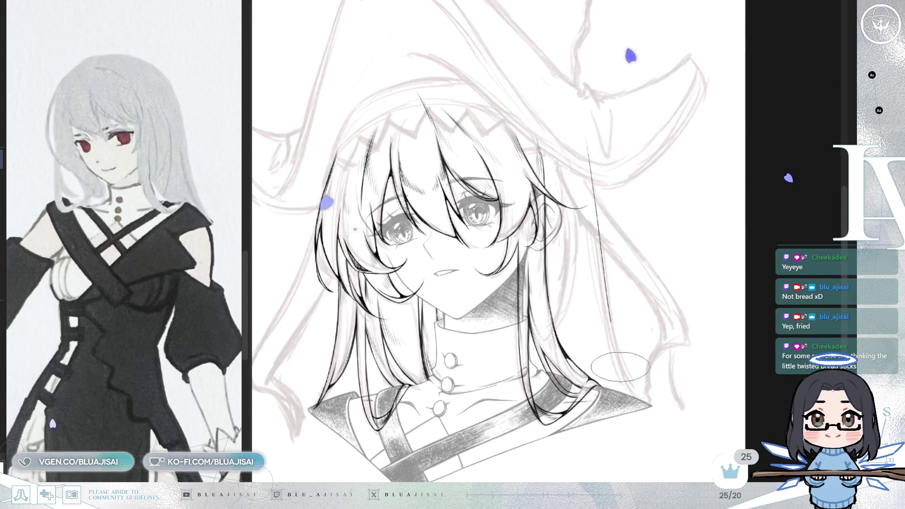
scroll(622, 347, up, 1)
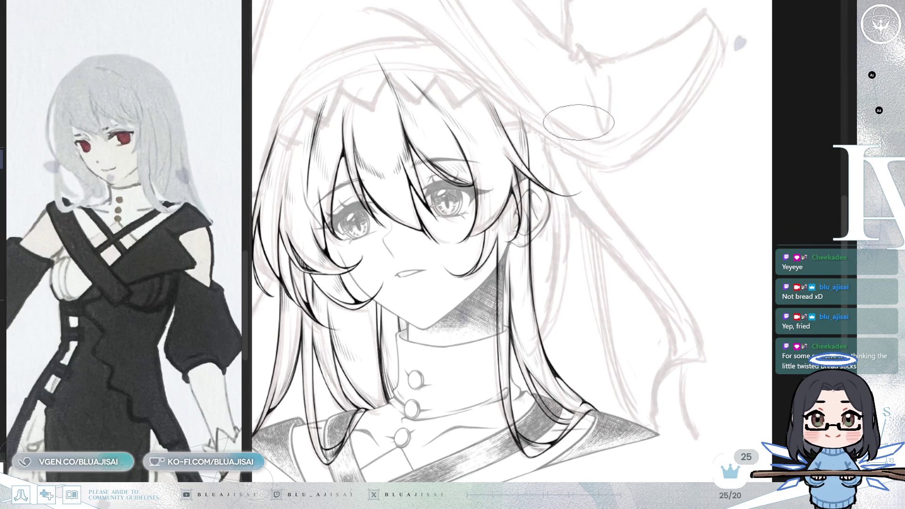
Step: Redraw the long hair line right of the face and ink two thin strands beside the neck, then mirror to check
drag(572, 112, 614, 327)
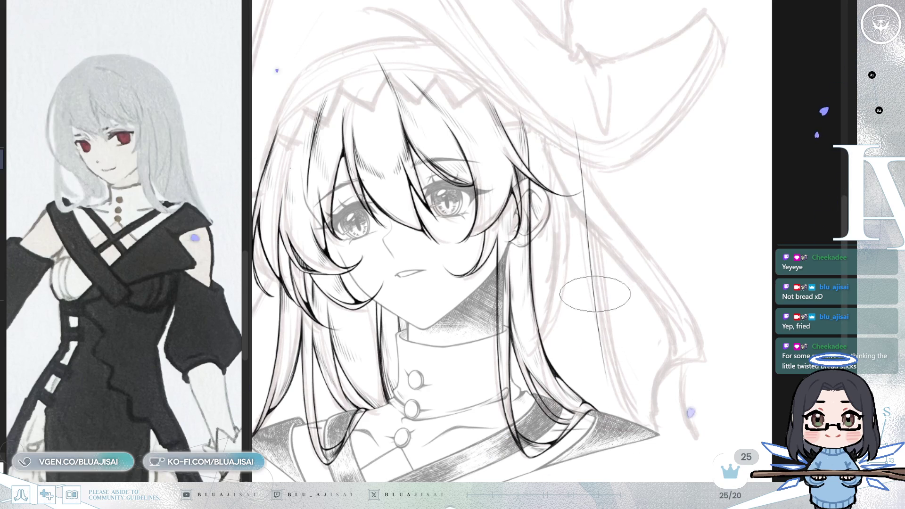
scroll(595, 295, up, 1)
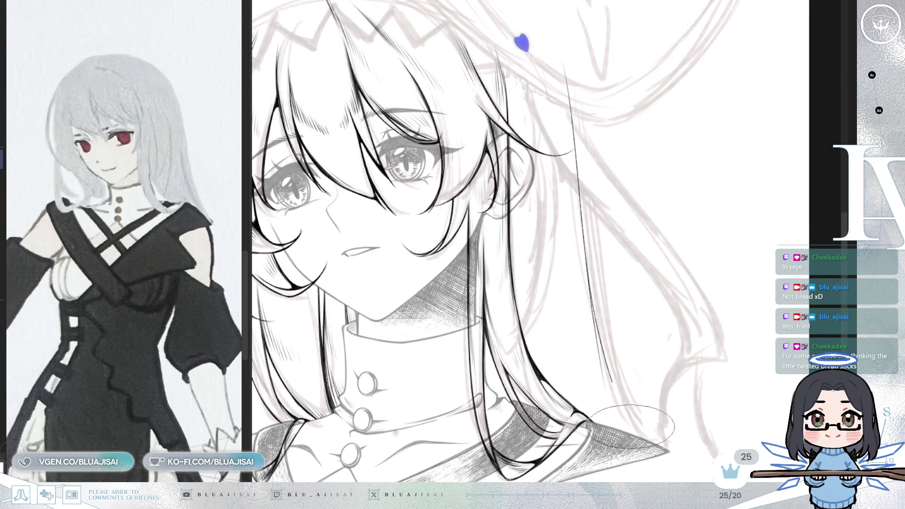
drag(586, 265, 656, 435)
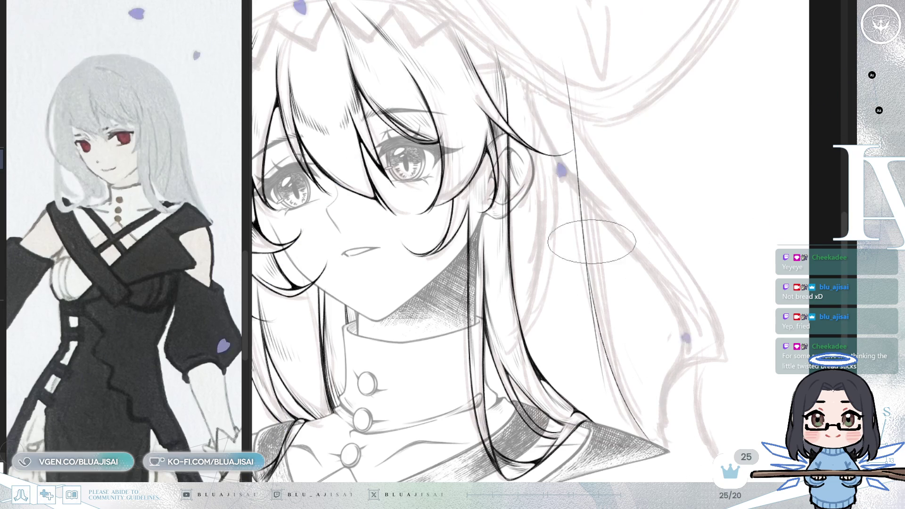
drag(591, 244, 658, 442)
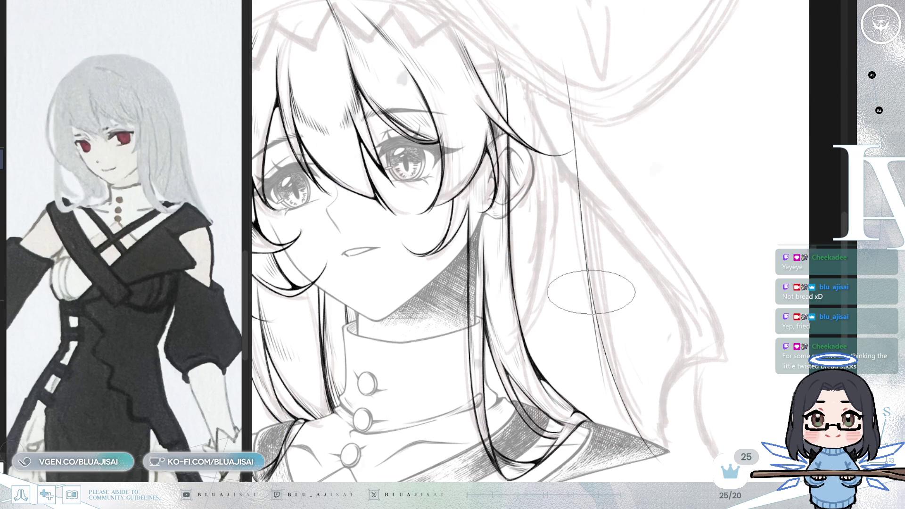
scroll(591, 291, up, 2)
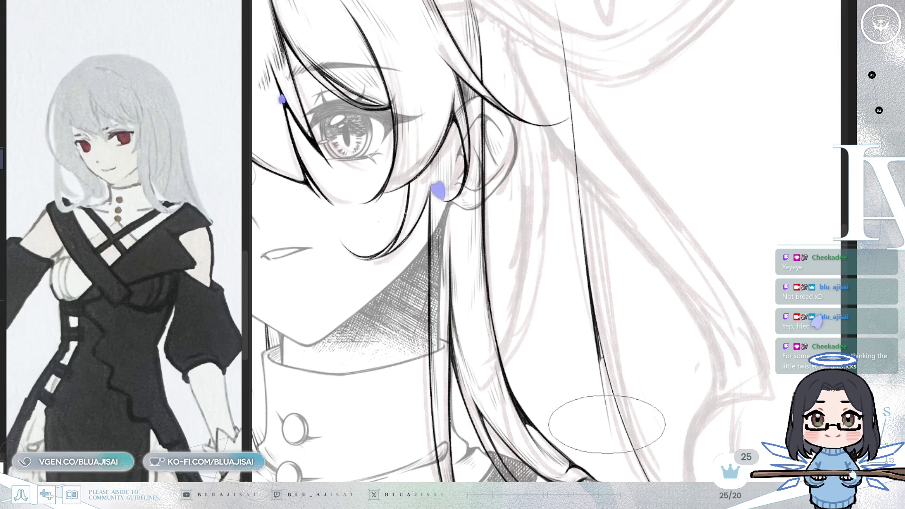
scroll(622, 325, down, 2)
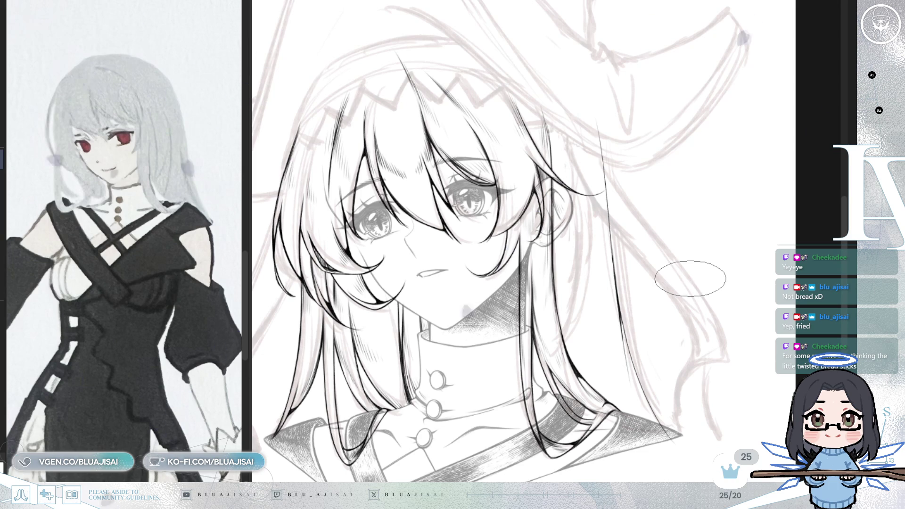
key(m)
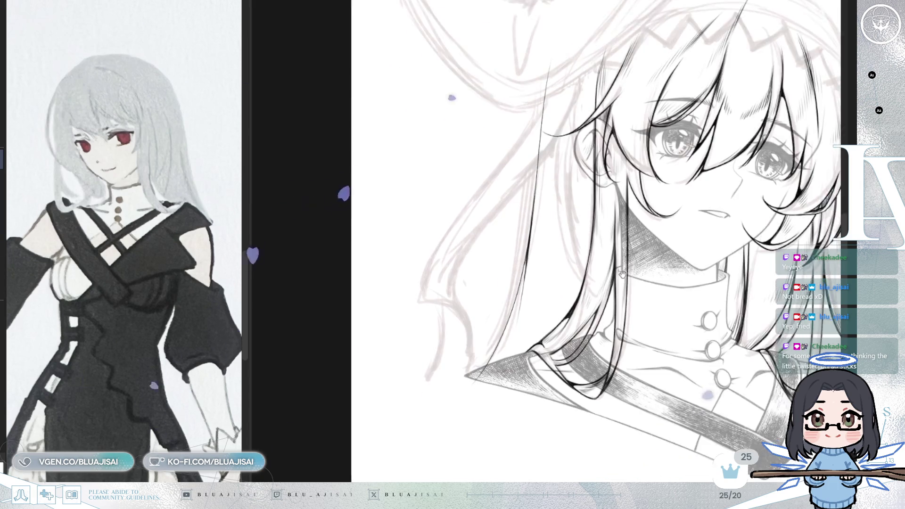
scroll(647, 303, up, 1)
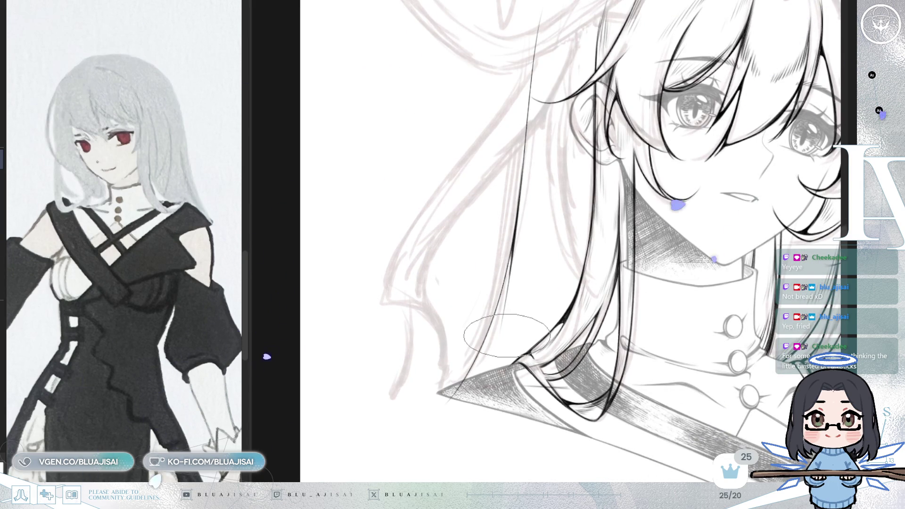
scroll(506, 336, up, 1)
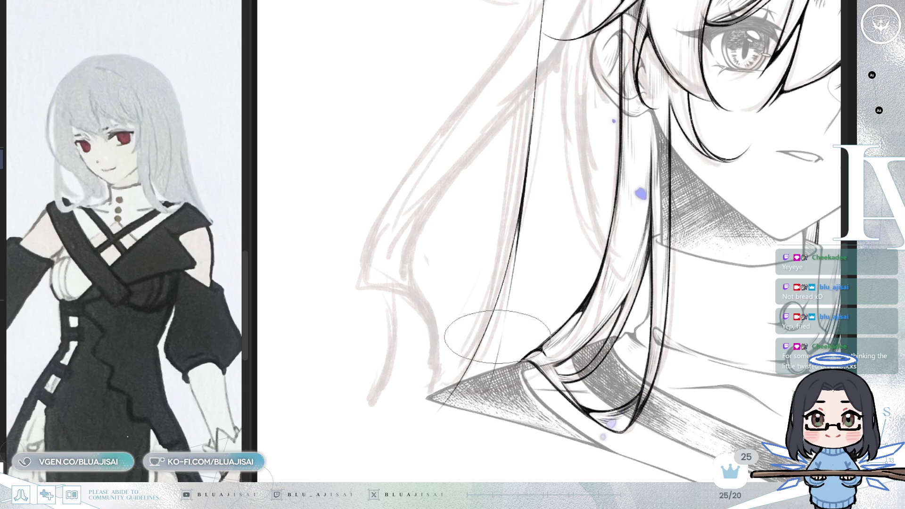
scroll(551, 317, down, 1)
scroll(580, 304, down, 1)
scroll(608, 291, down, 1)
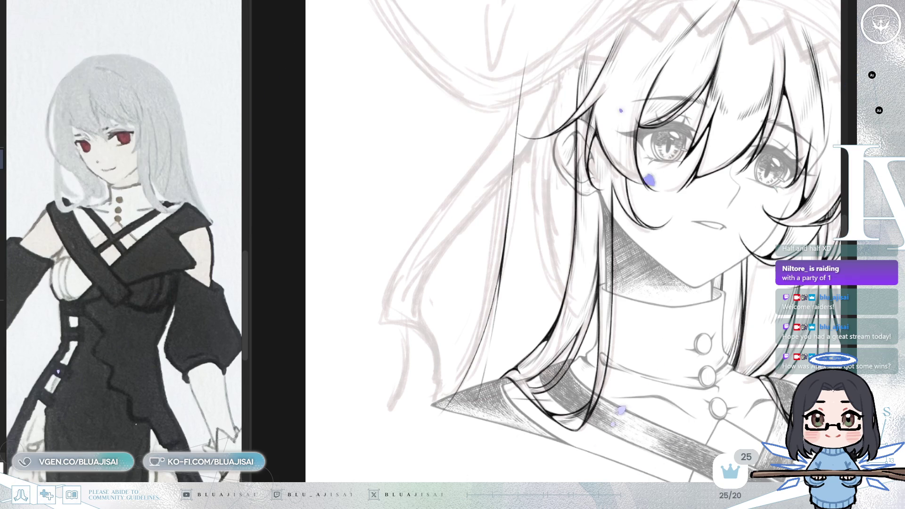
Step: Ink a long thin hair strand running down the outer edge of the hair
drag(640, 139, 634, 156)
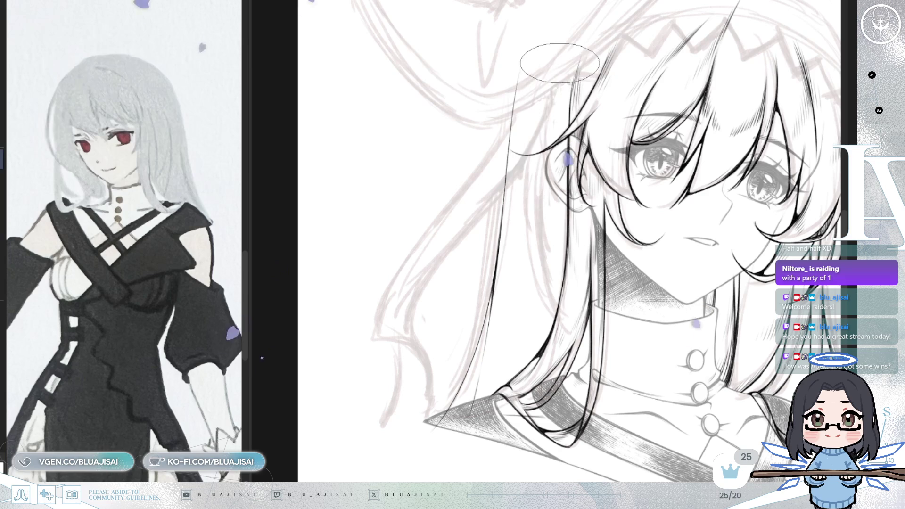
drag(545, 95, 542, 302)
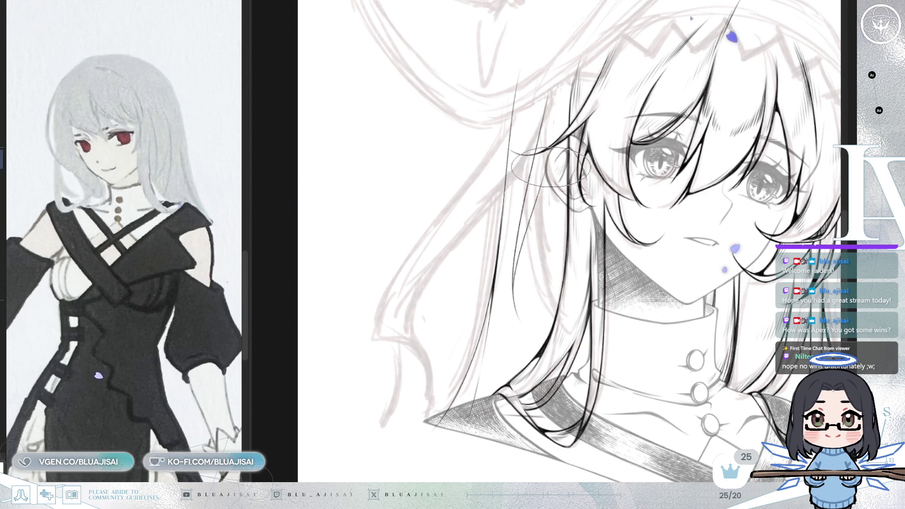
scroll(552, 168, up, 2)
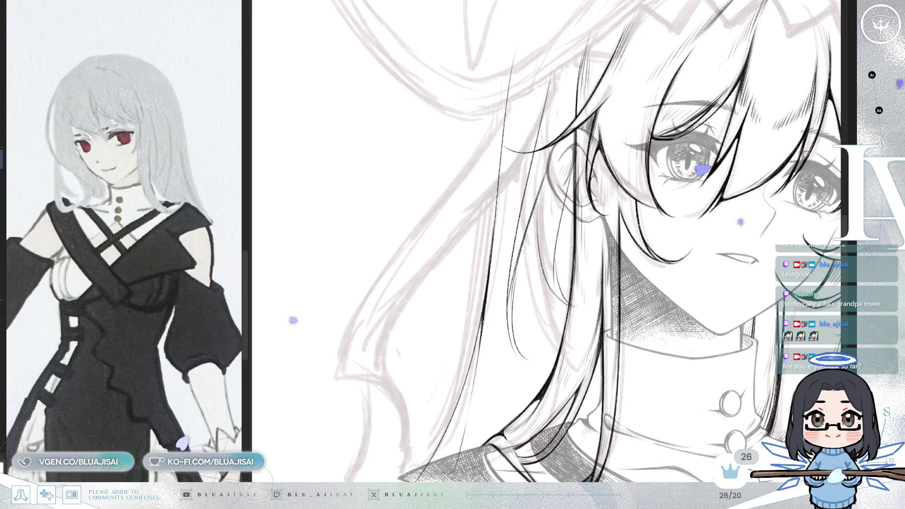
Step: Reposition and rotate the view of the face while inking the framing hair strands
drag(678, 164, 681, 238)
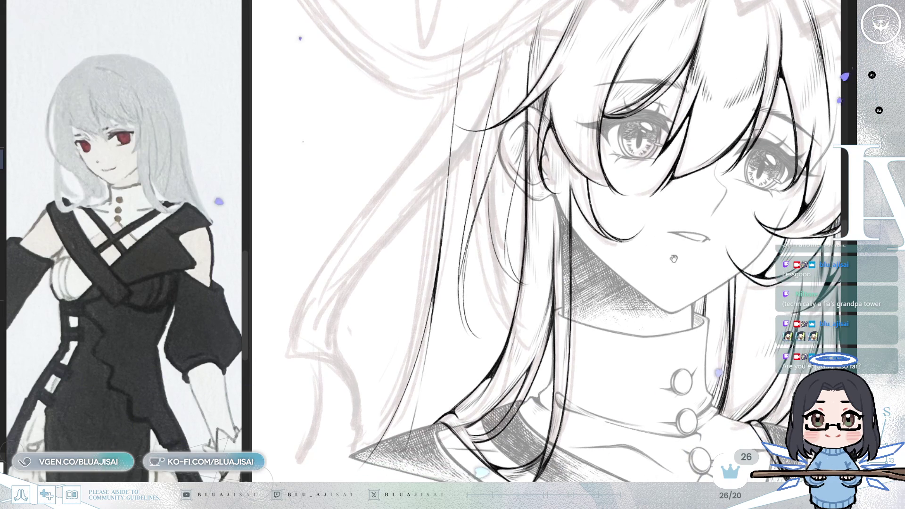
scroll(674, 259, up, 1)
scroll(551, 163, up, 1)
scroll(523, 135, up, 1)
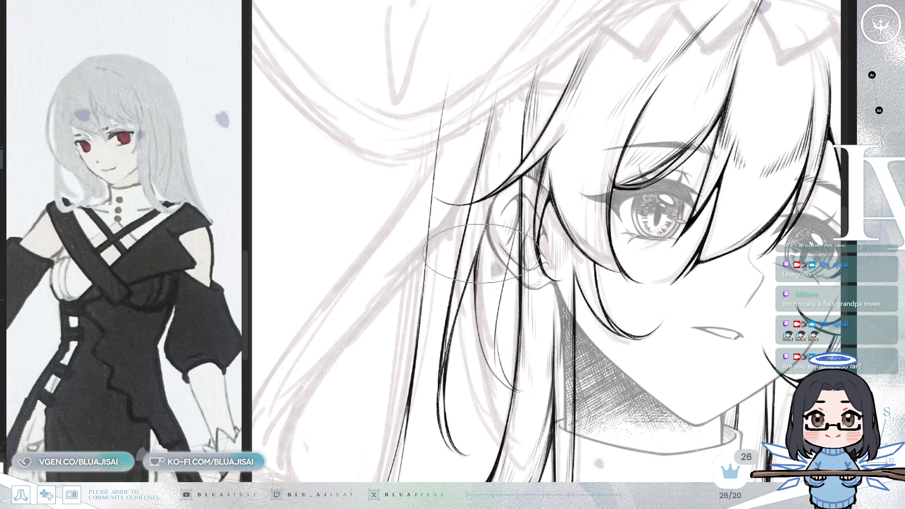
drag(486, 290, 537, 251)
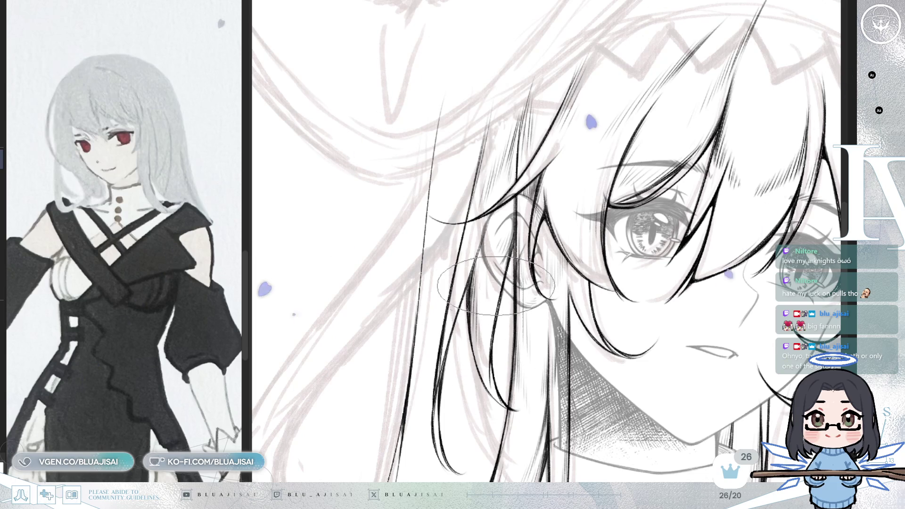
key(minus)
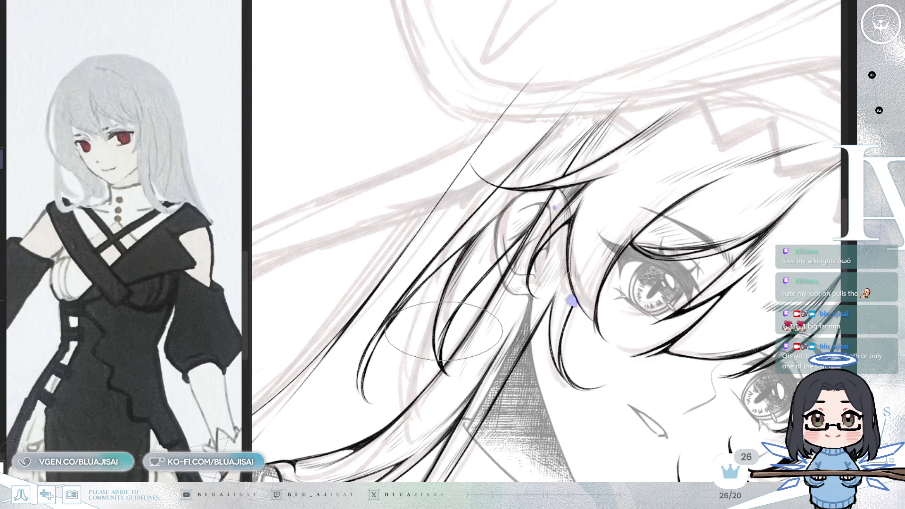
Step: Rotate the canvas view back upright so the inked hair strands behind the ear run vertically
drag(423, 350, 509, 325)
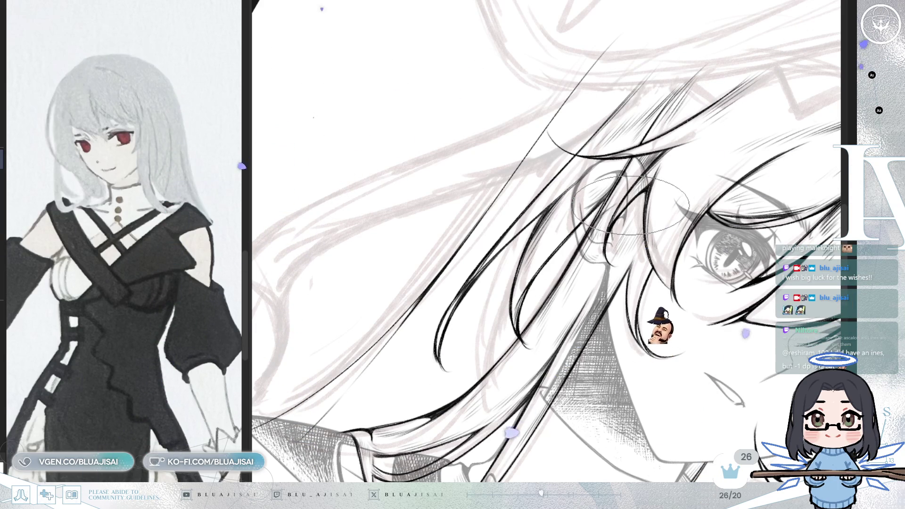
key(4)
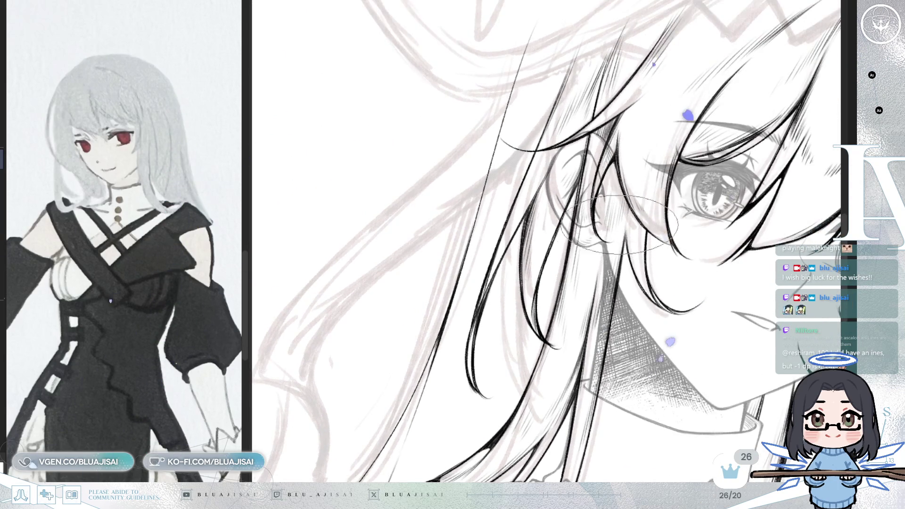
key(4)
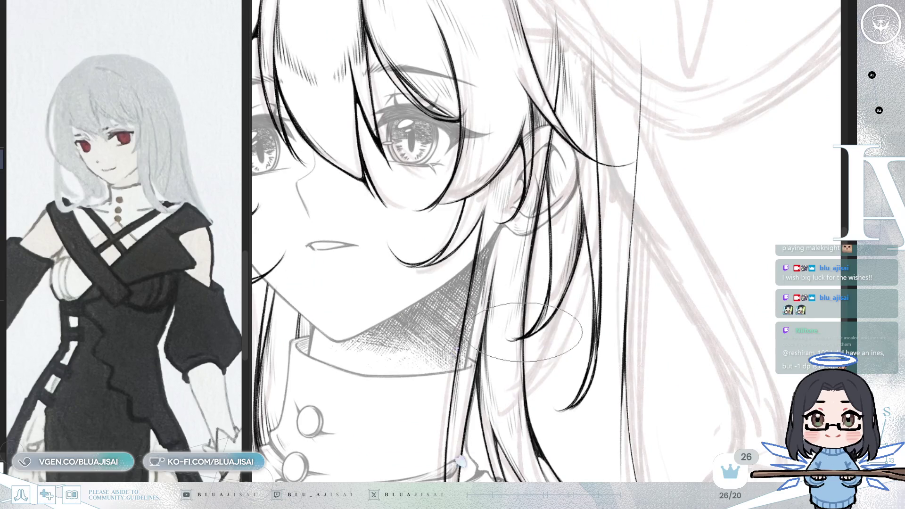
key(4)
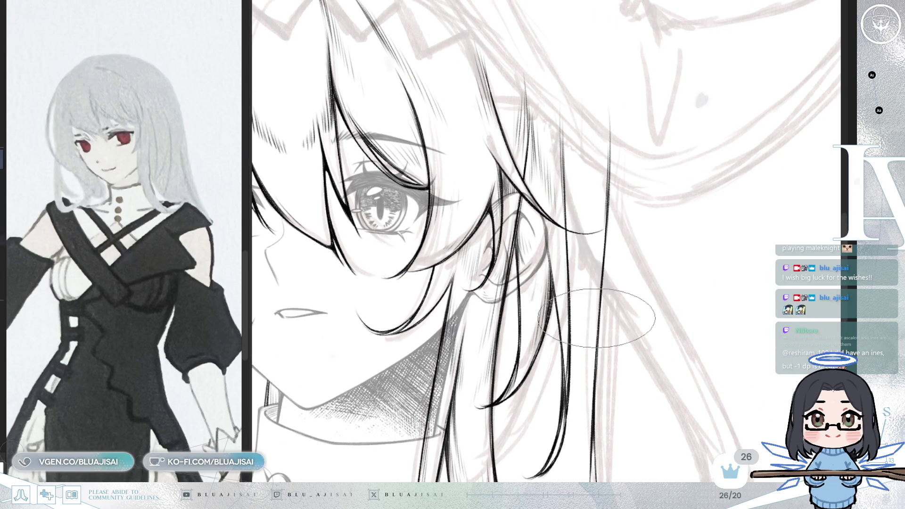
drag(611, 352, 614, 339)
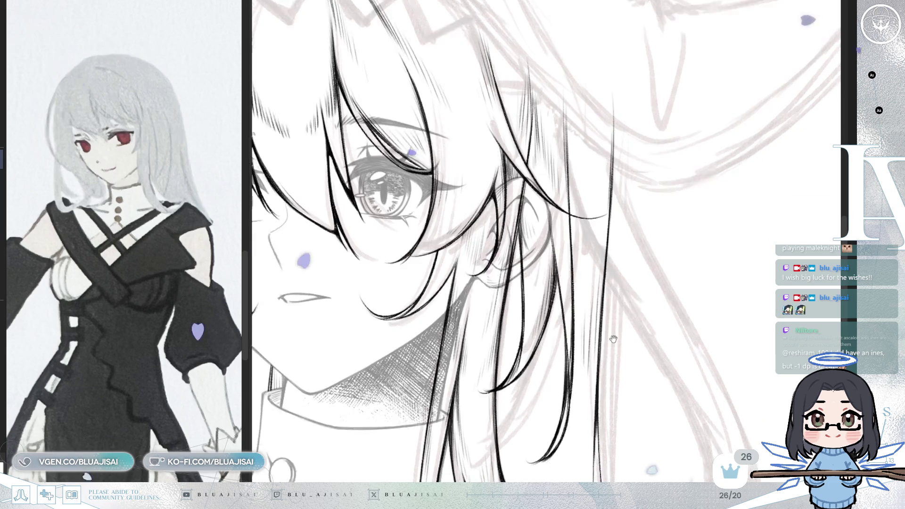
scroll(614, 337, down, 2)
scroll(615, 338, left, 10)
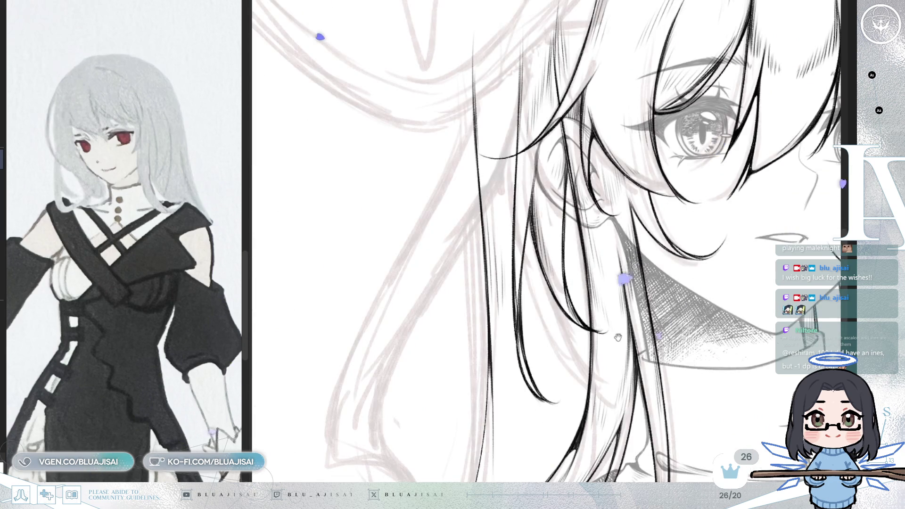
scroll(617, 338, down, 3)
scroll(617, 252, right, 10)
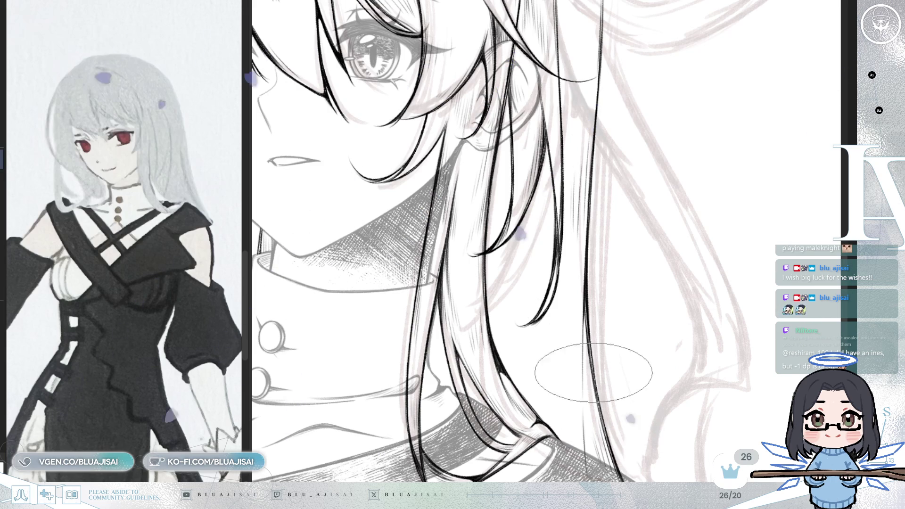
scroll(590, 341, down, 2)
scroll(622, 311, down, 2)
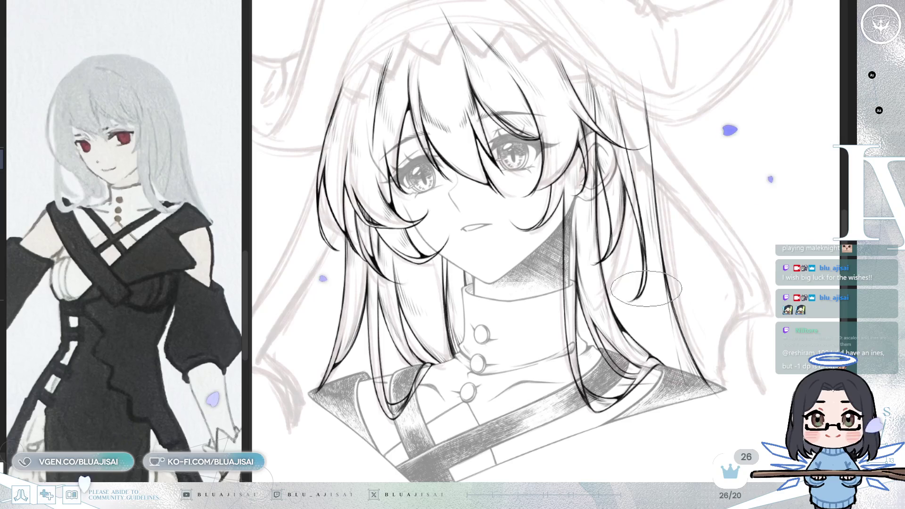
scroll(714, 146, up, 1)
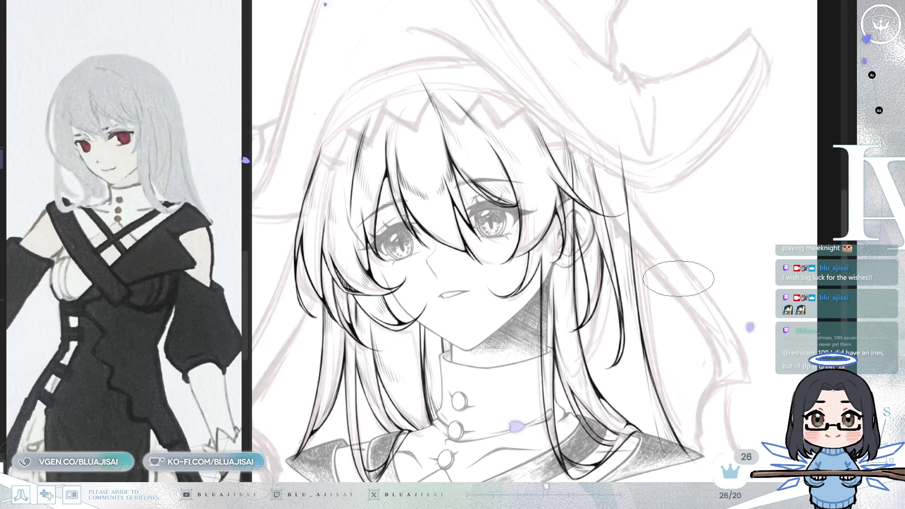
scroll(679, 279, up, 1)
scroll(677, 279, down, 1)
scroll(678, 279, down, 1)
scroll(679, 277, down, 1)
scroll(682, 277, down, 1)
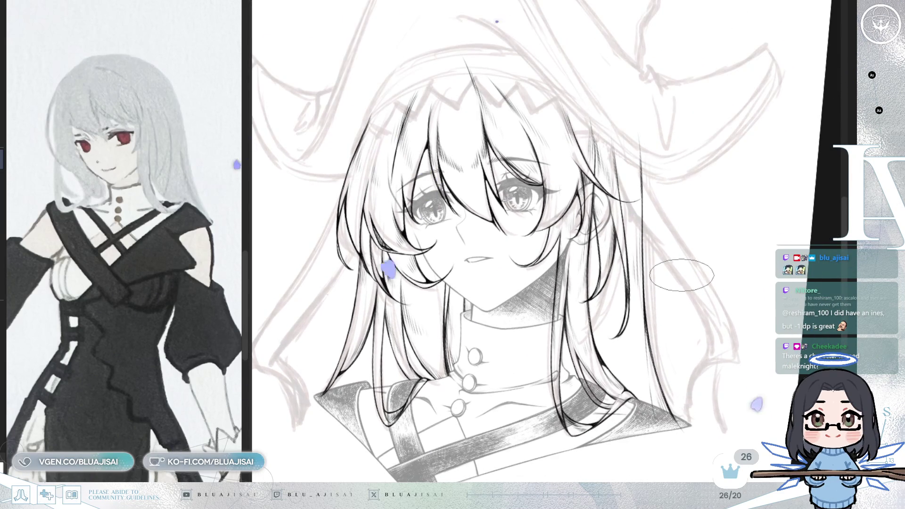
scroll(679, 277, up, 1)
scroll(651, 281, up, 1)
scroll(614, 286, up, 2)
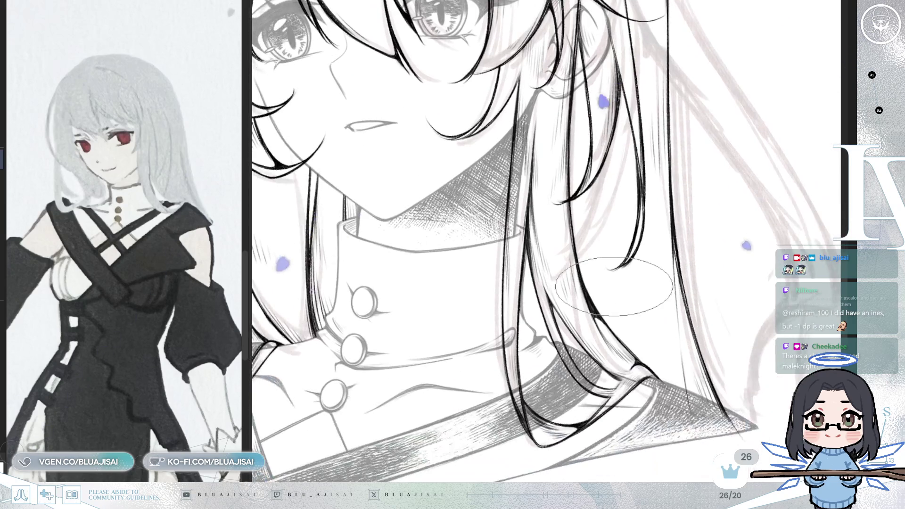
scroll(608, 286, up, 1)
scroll(566, 297, up, 1)
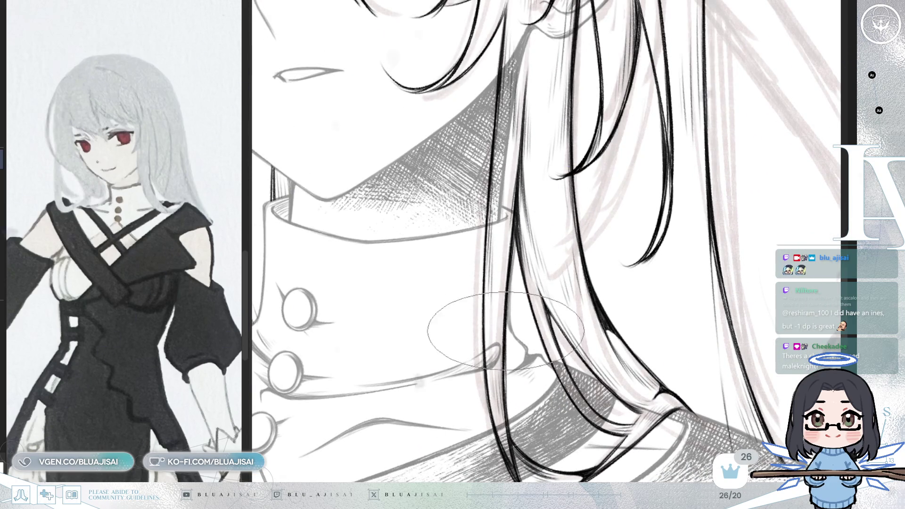
scroll(523, 340, down, 2)
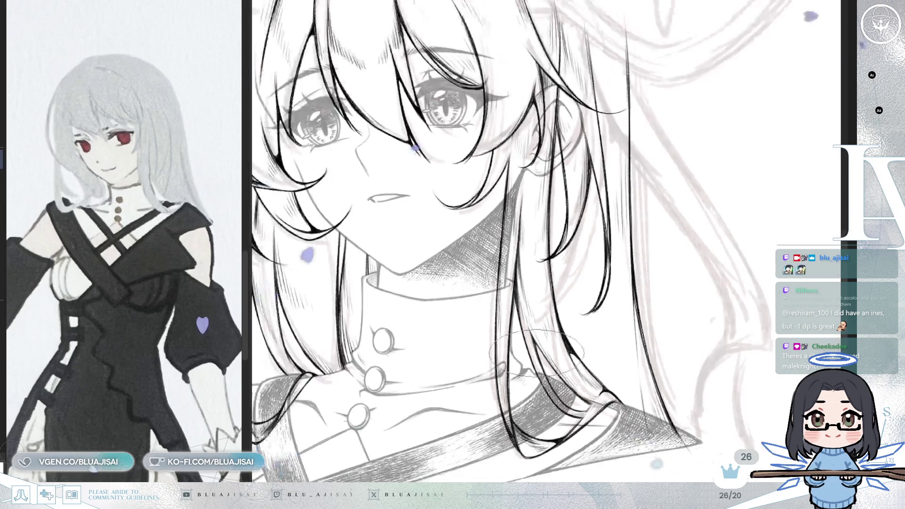
scroll(615, 265, down, 1)
scroll(777, 153, down, 1)
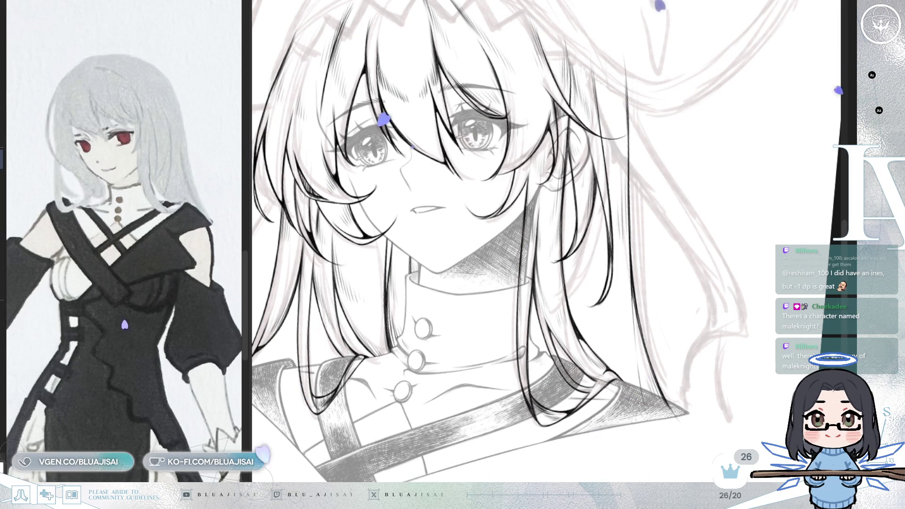
mouse_move(715, 184)
mouse_down()
mouse_move(669, 141)
mouse_move(657, 201)
mouse_up()
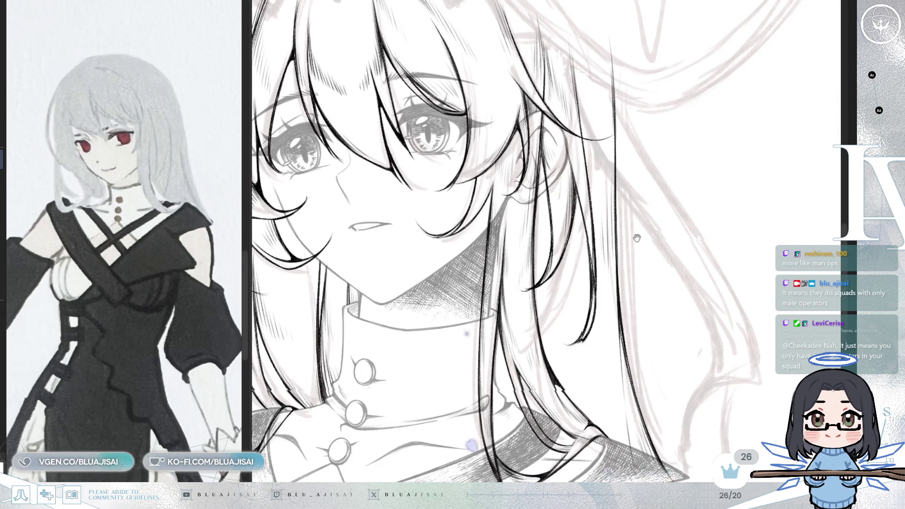
scroll(647, 271, down, 2)
scroll(646, 271, down, 1)
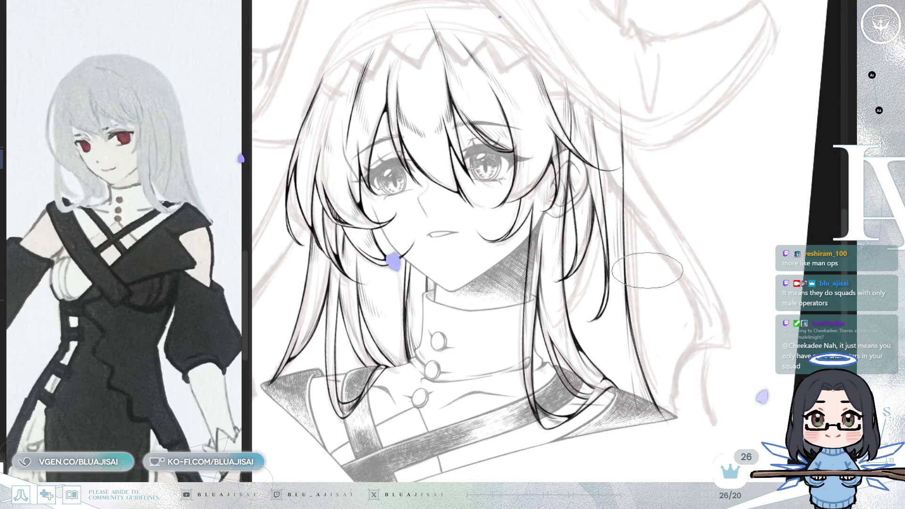
scroll(646, 271, left, 5)
scroll(649, 269, up, 1)
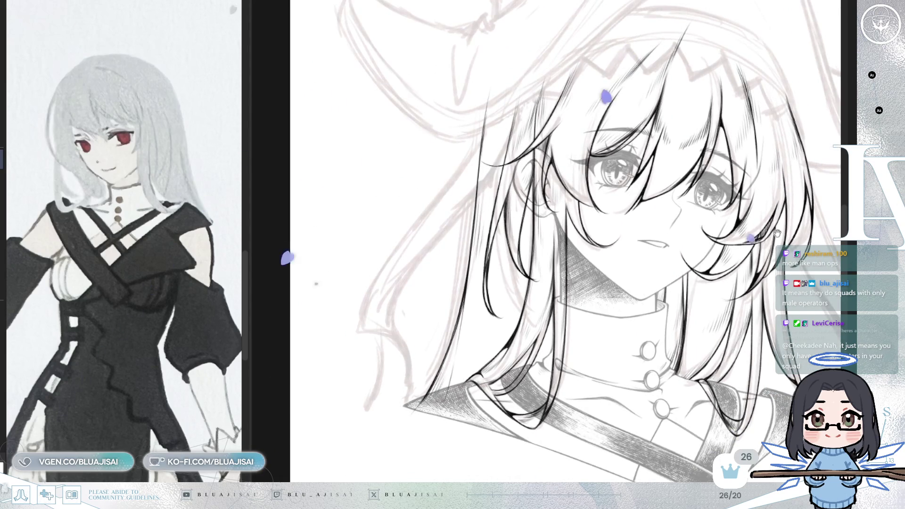
scroll(649, 269, up, 1)
scroll(643, 272, up, 1)
scroll(639, 276, up, 1)
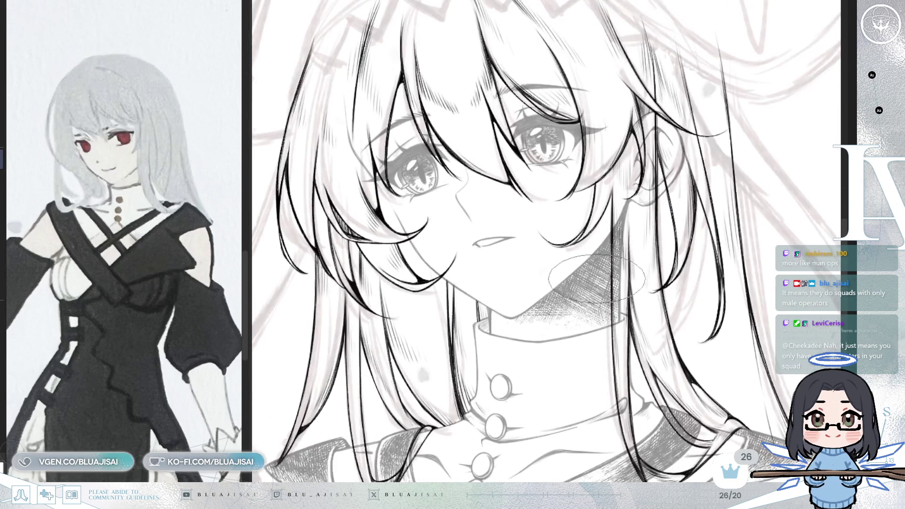
scroll(639, 276, up, 1)
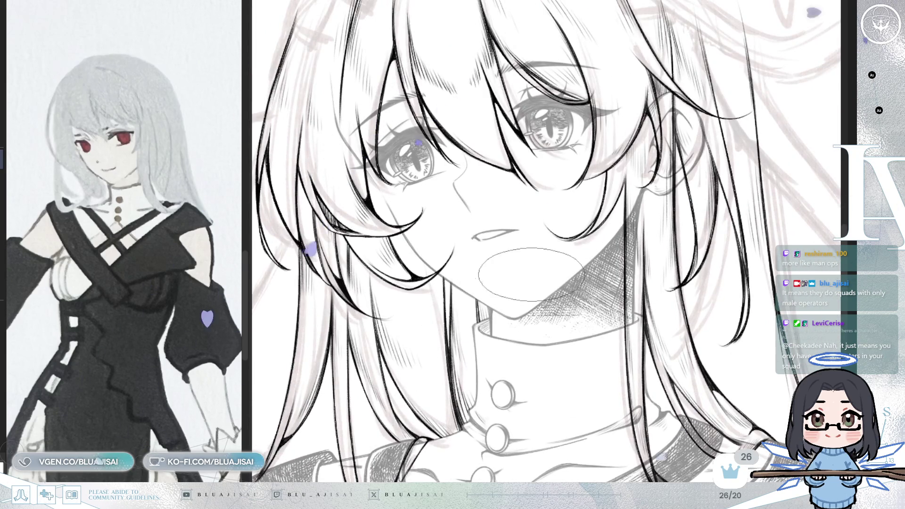
scroll(693, 241, down, 1)
scroll(693, 269, down, 1)
scroll(692, 274, down, 1)
scroll(693, 274, up, 1)
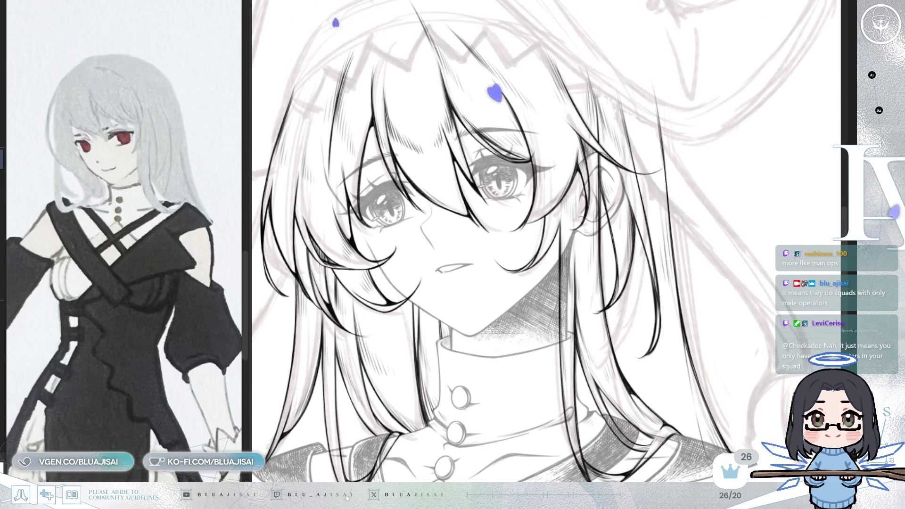
Step: Flip the canvas view horizontally to check the inked face and hat mirrored
key(h)
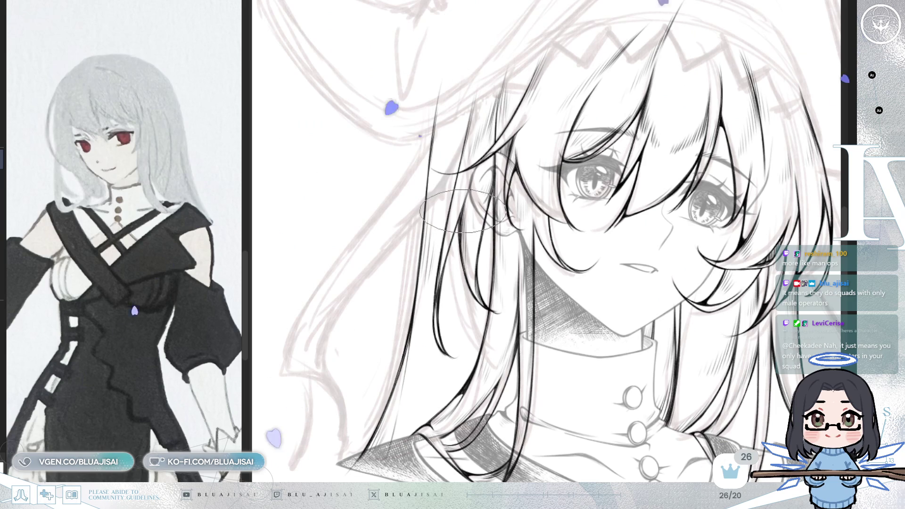
scroll(467, 208, down, 1)
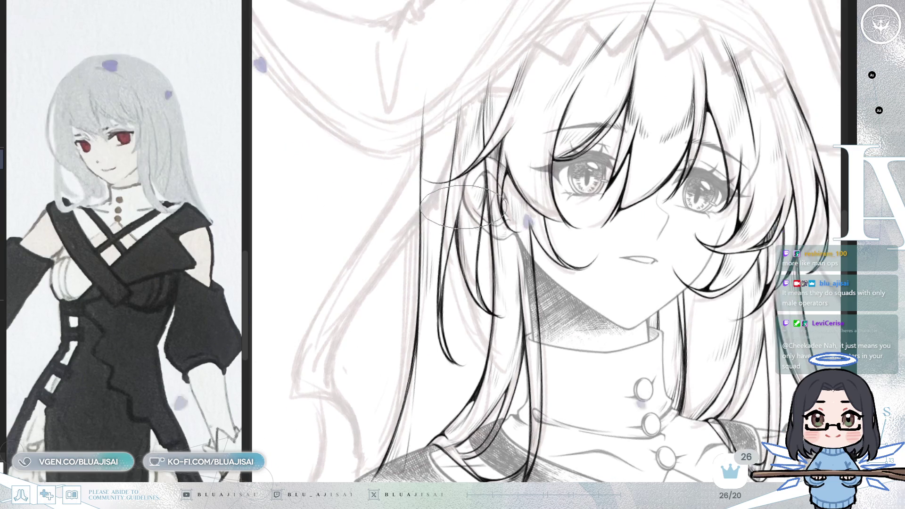
scroll(481, 209, down, 1)
scroll(499, 212, down, 1)
scroll(491, 212, down, 1)
scroll(439, 205, down, 1)
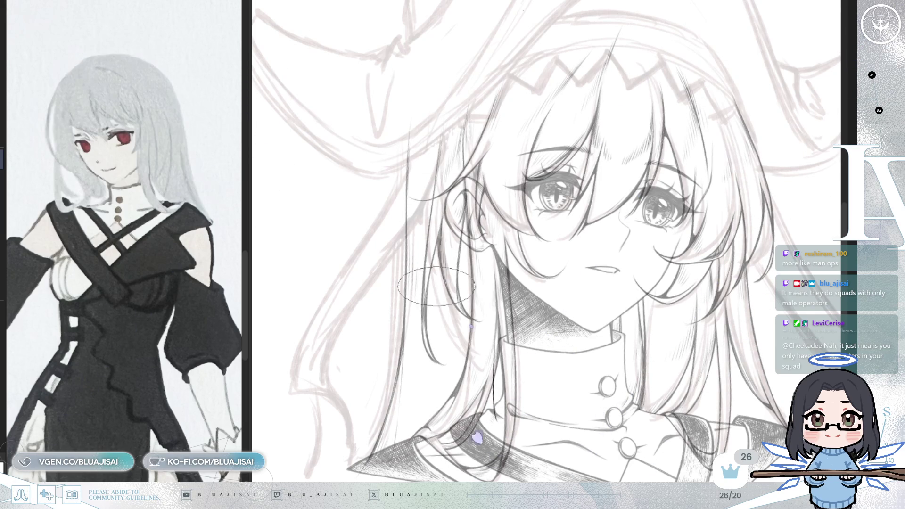
Step: Ink a long thin strand down through the hair beside the face, then unflip the view
drag(413, 432, 443, 244)
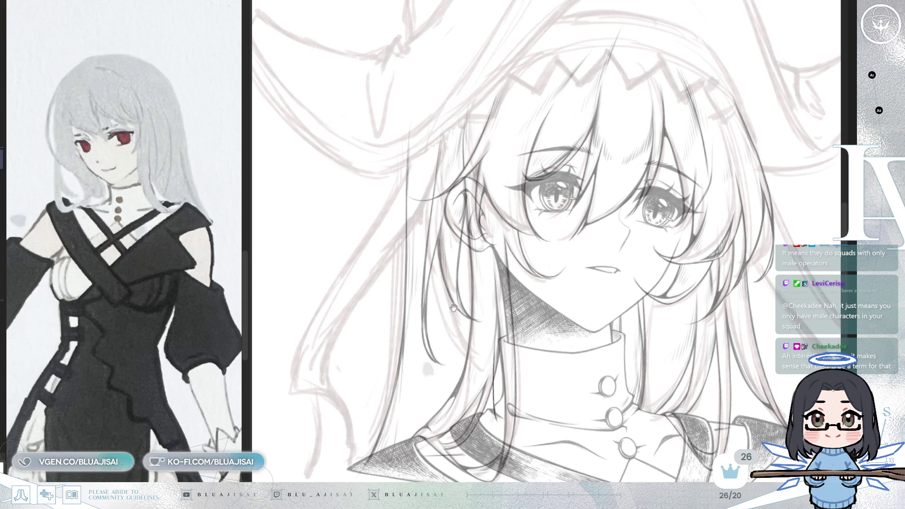
drag(453, 308, 460, 274)
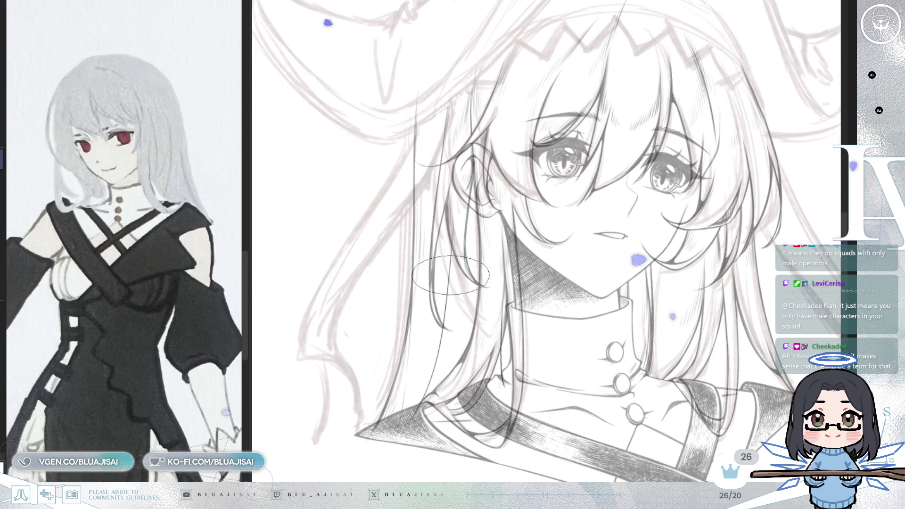
key(h)
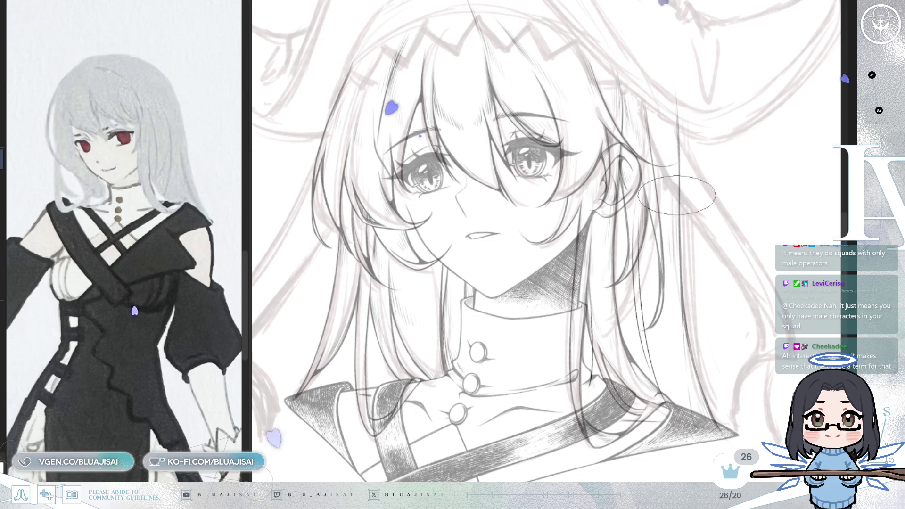
scroll(658, 205, up, 1)
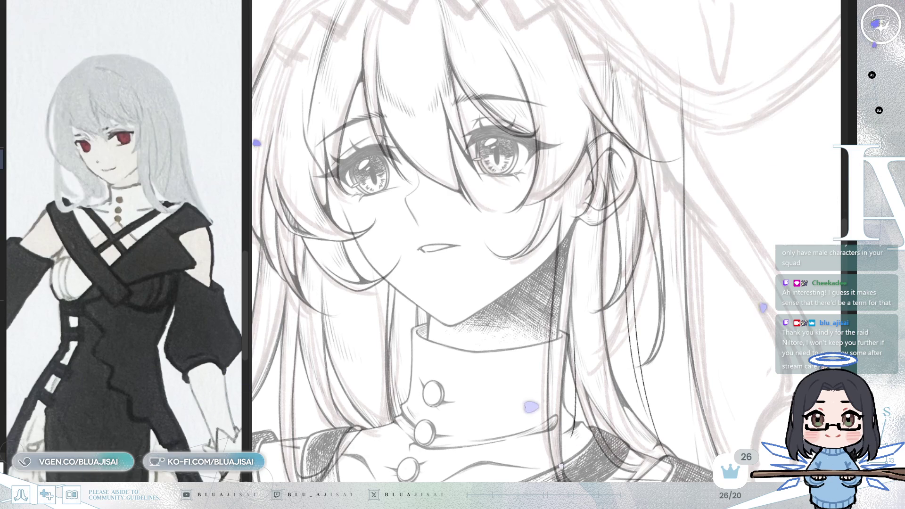
drag(674, 248, 566, 141)
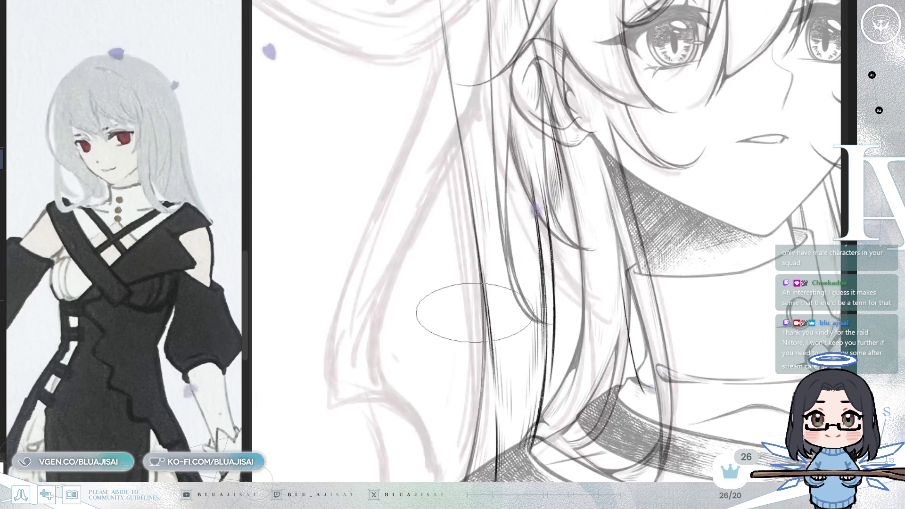
drag(472, 322, 590, 322)
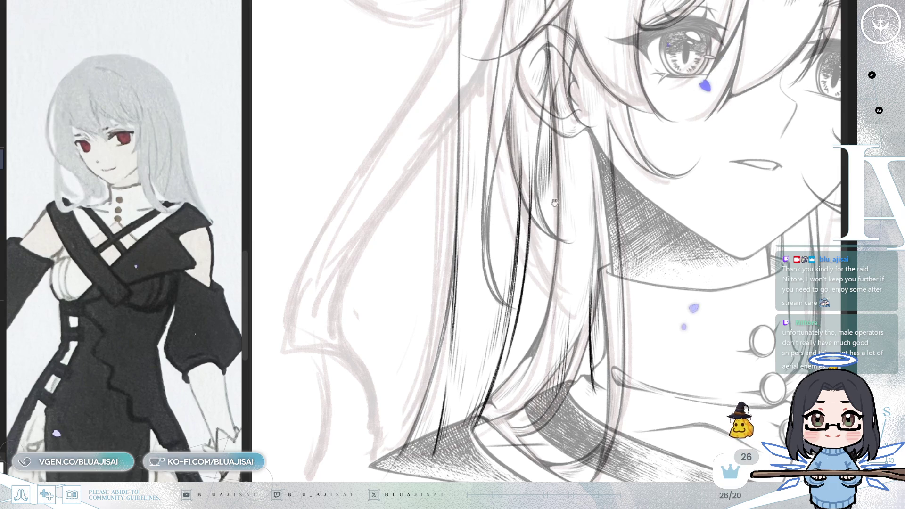
drag(552, 209, 283, 222)
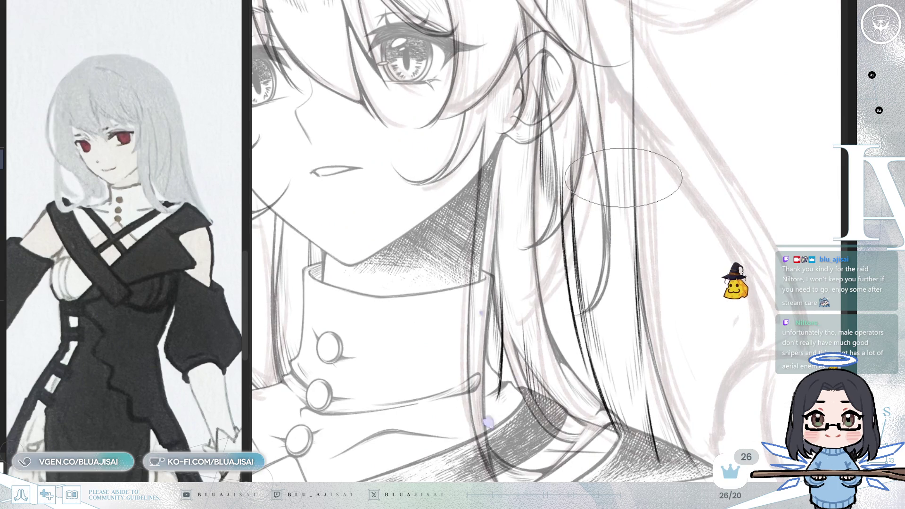
key(6)
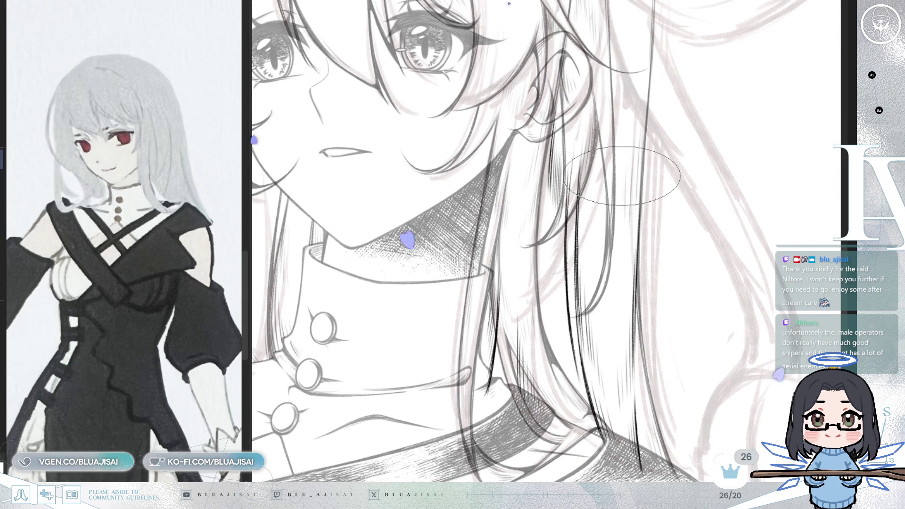
key(6)
key(4)
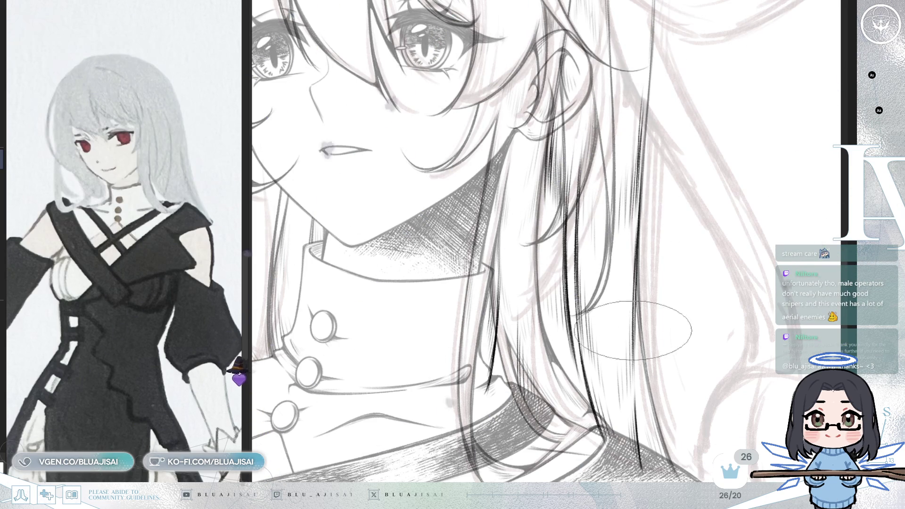
drag(633, 330, 612, 314)
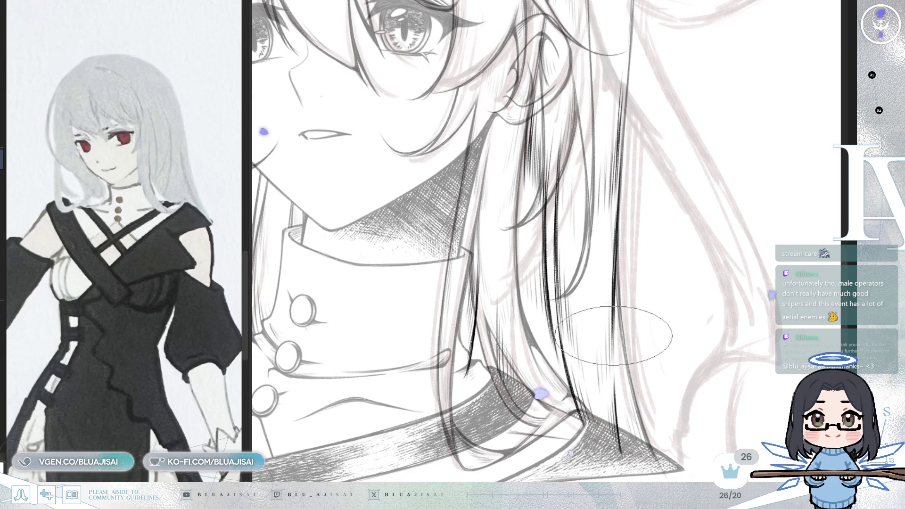
scroll(509, 314, down, 1)
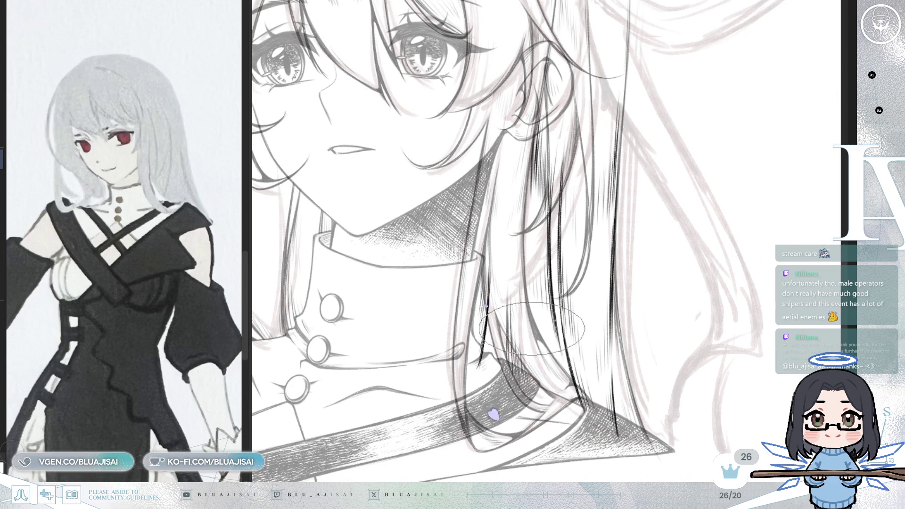
scroll(525, 386, down, 1)
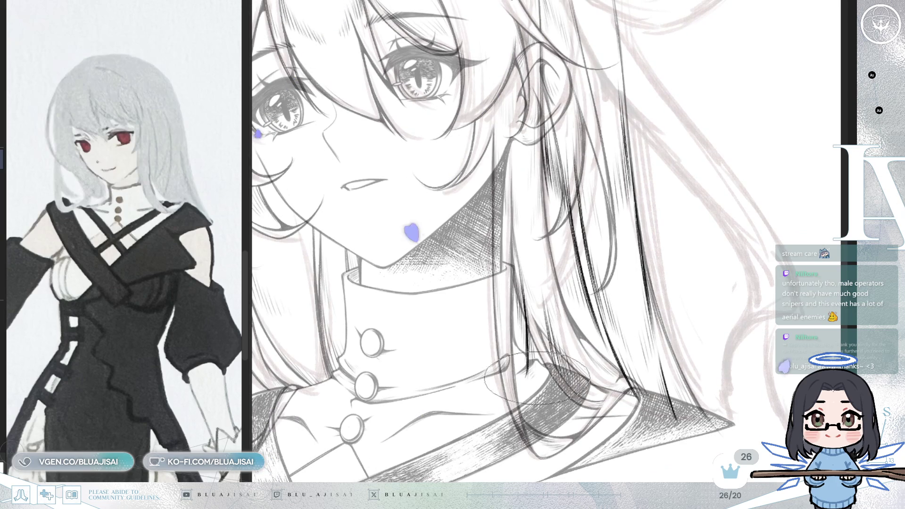
scroll(527, 364, down, 1)
scroll(527, 364, down, 1)
scroll(559, 272, down, 1)
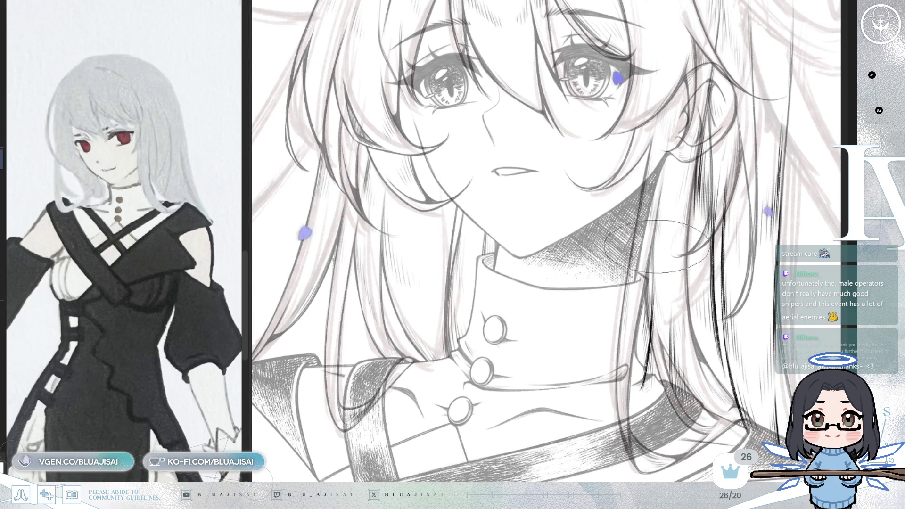
scroll(560, 272, down, 1)
scroll(560, 273, down, 1)
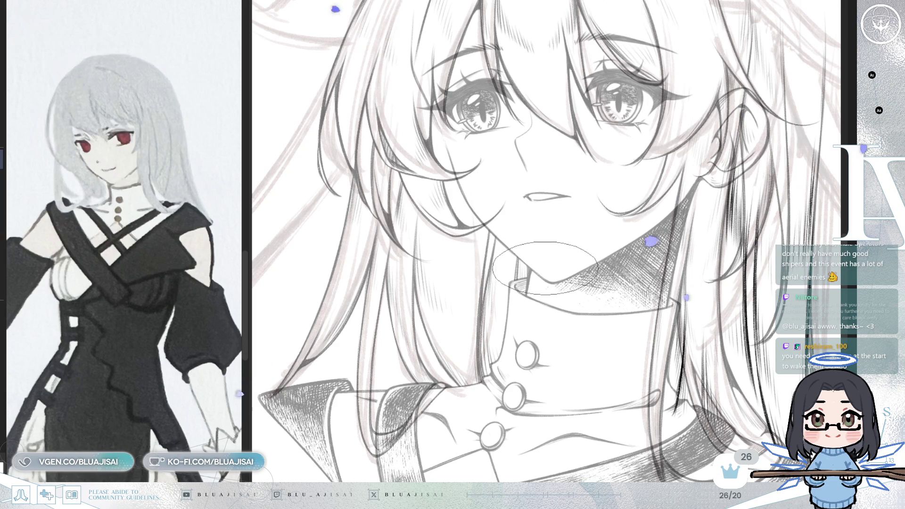
scroll(566, 272, down, 1)
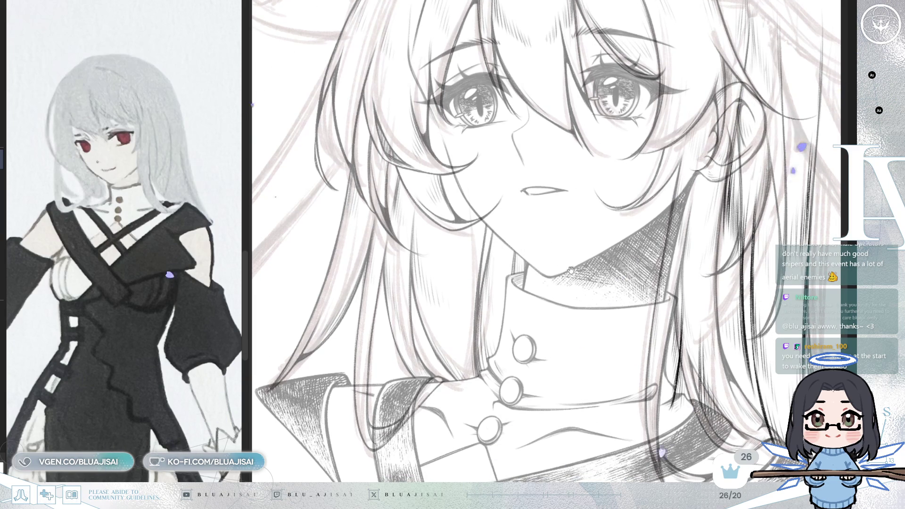
scroll(571, 163, up, 1)
scroll(565, 212, up, 1)
scroll(559, 246, up, 1)
scroll(559, 243, up, 1)
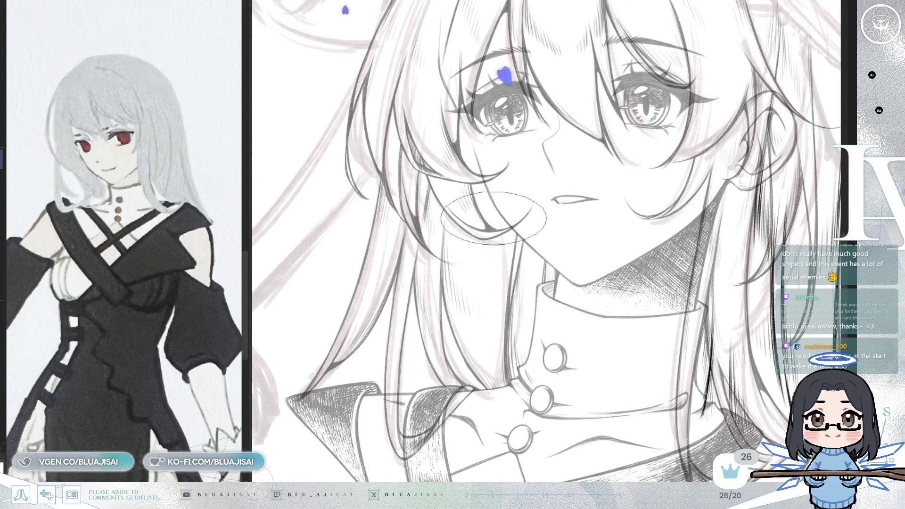
Step: Ink a long vertical hair strand below the cheek past the neck and darken it with repeated strokes
drag(489, 167, 493, 385)
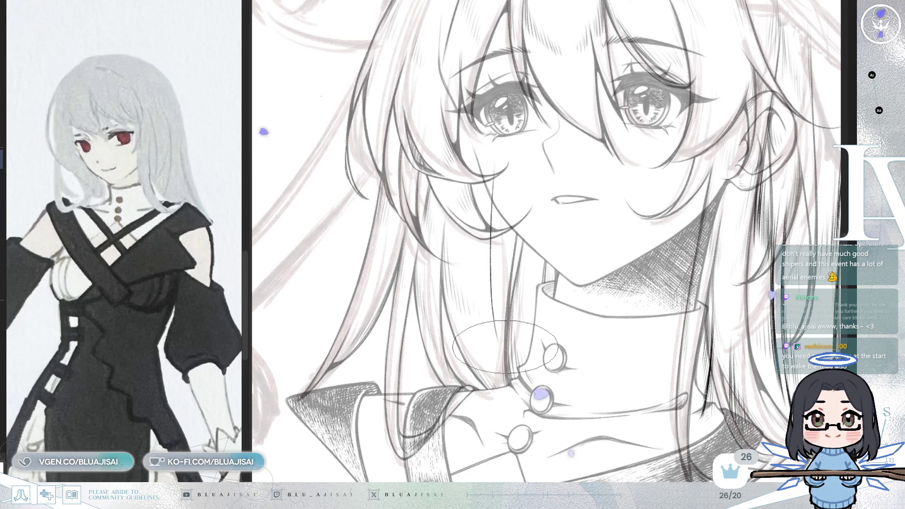
drag(485, 176, 490, 354)
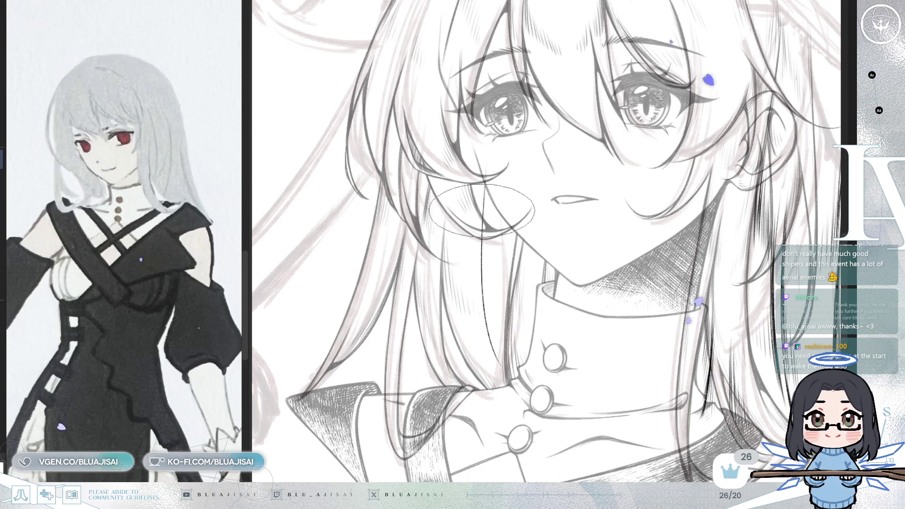
drag(484, 153, 486, 290)
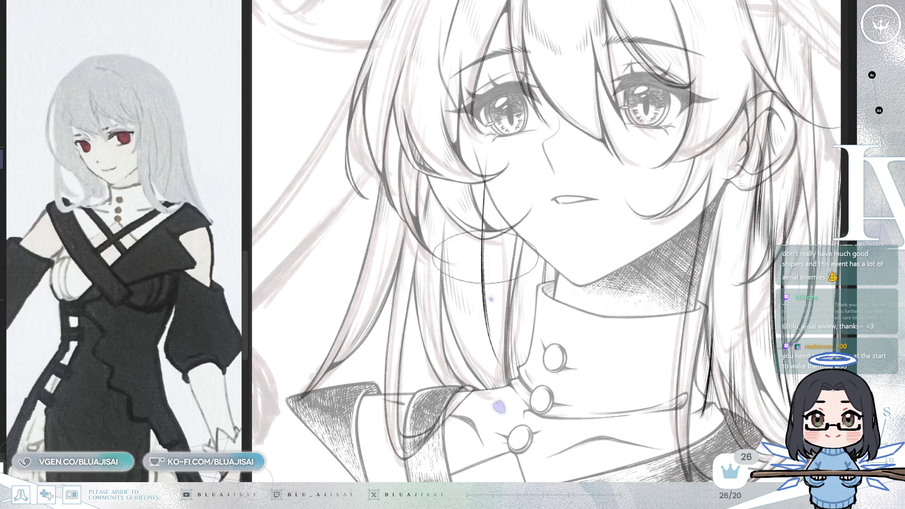
drag(487, 280, 498, 347)
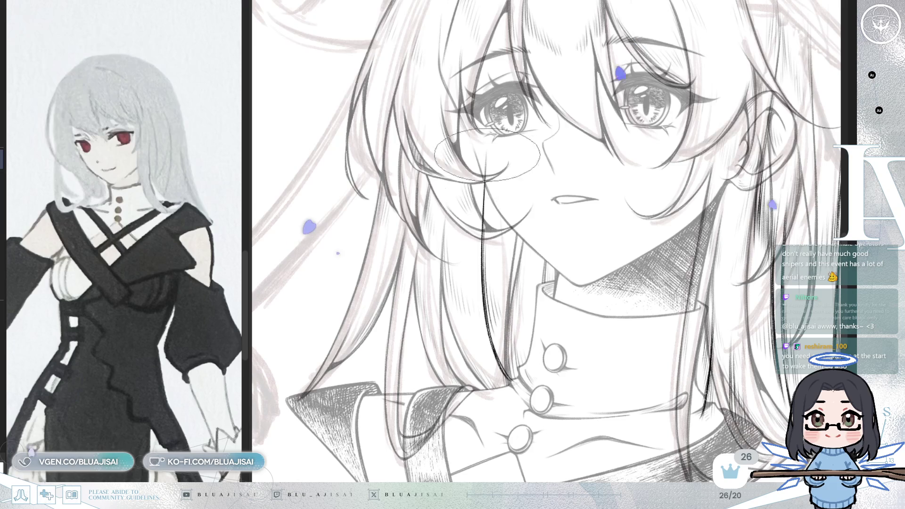
drag(485, 204, 495, 263)
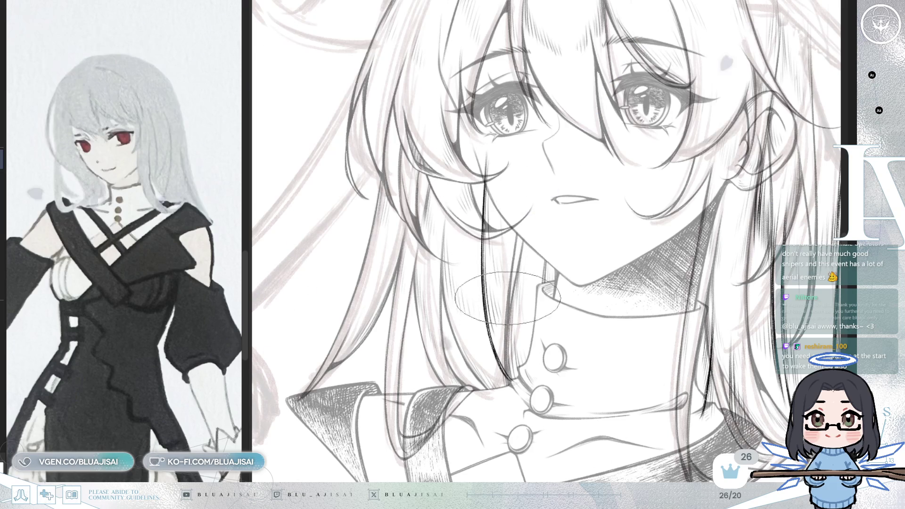
scroll(513, 220, up, 3)
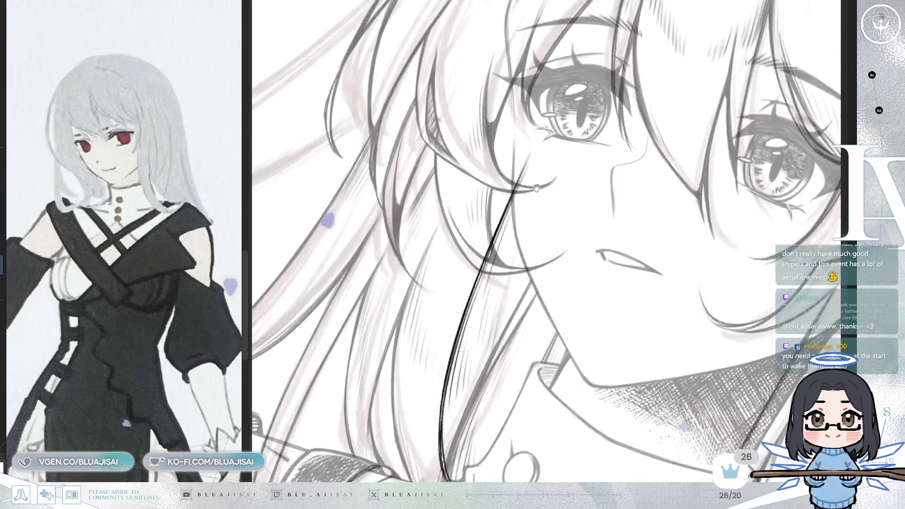
Step: Redraw the diagonal cheek hair line as a straight vertical strand and flip the view to check it
drag(513, 220, 487, 274)
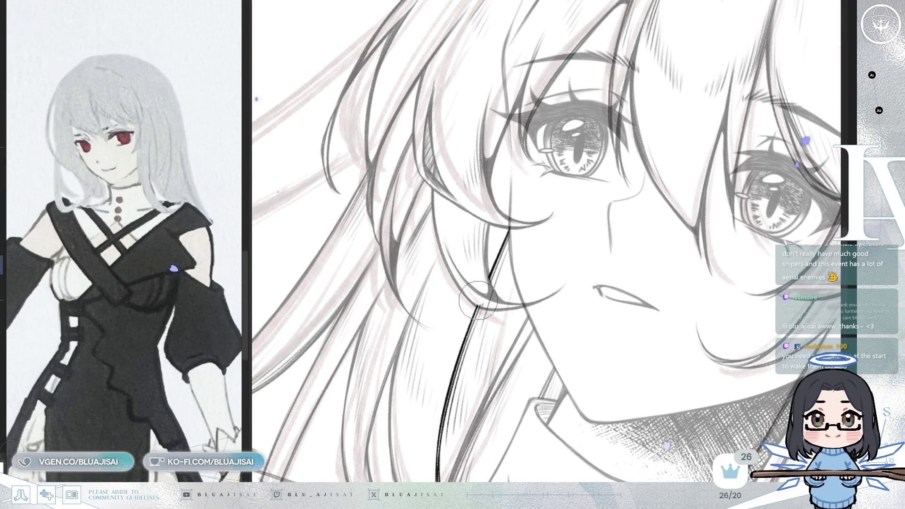
key(h)
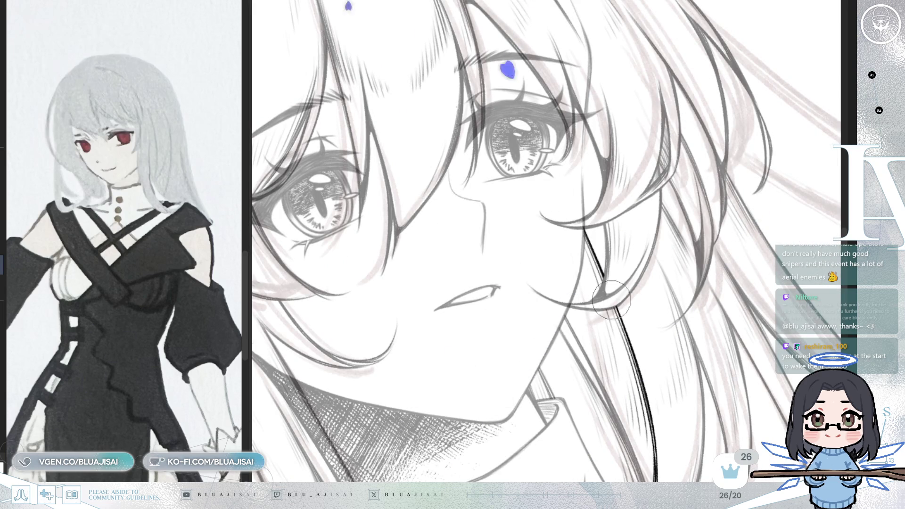
scroll(639, 255, down, 2)
scroll(622, 258, down, 2)
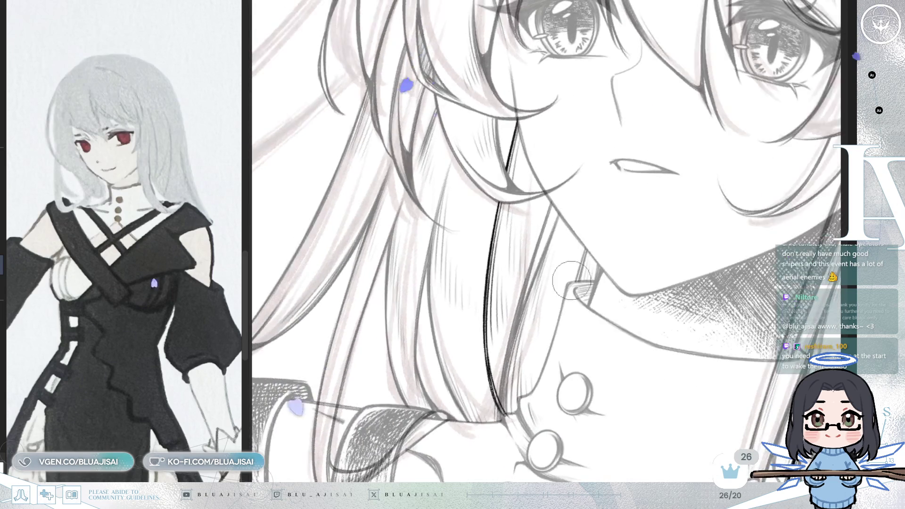
scroll(601, 265, down, 2)
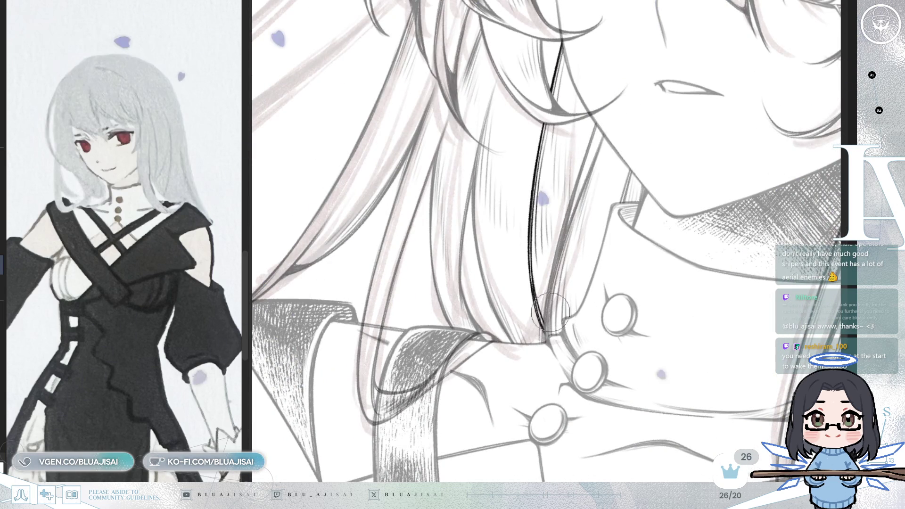
scroll(657, 233, up, 1)
scroll(622, 219, up, 1)
scroll(595, 205, up, 1)
scroll(566, 195, up, 1)
scroll(566, 196, up, 2)
scroll(587, 269, up, 2)
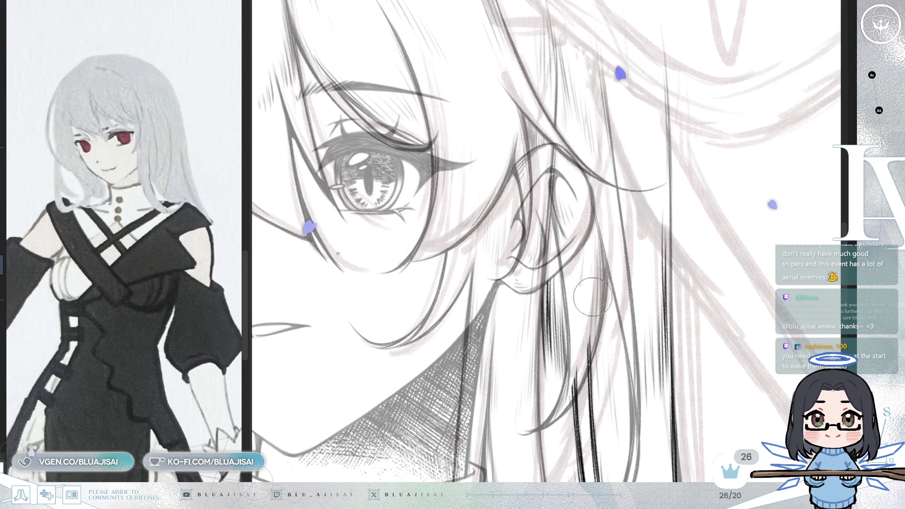
drag(591, 347, 587, 283)
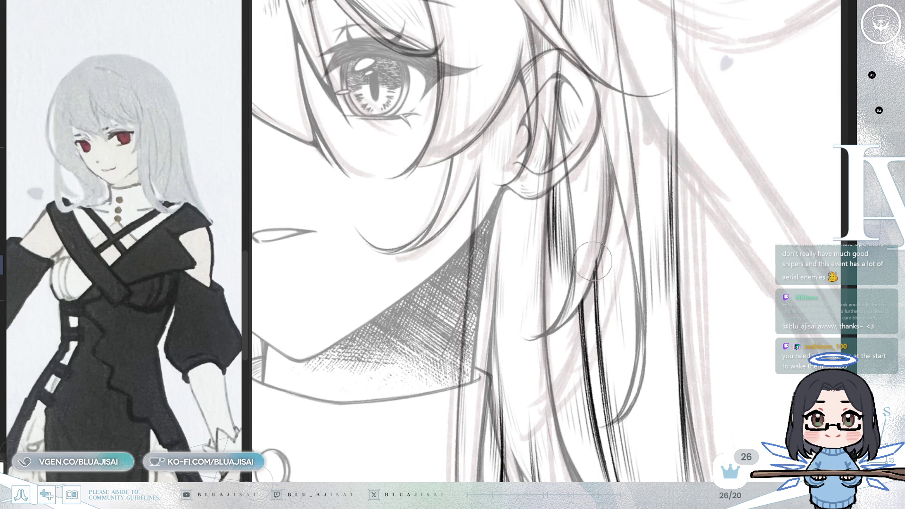
scroll(652, 242, down, 1)
scroll(657, 244, down, 1)
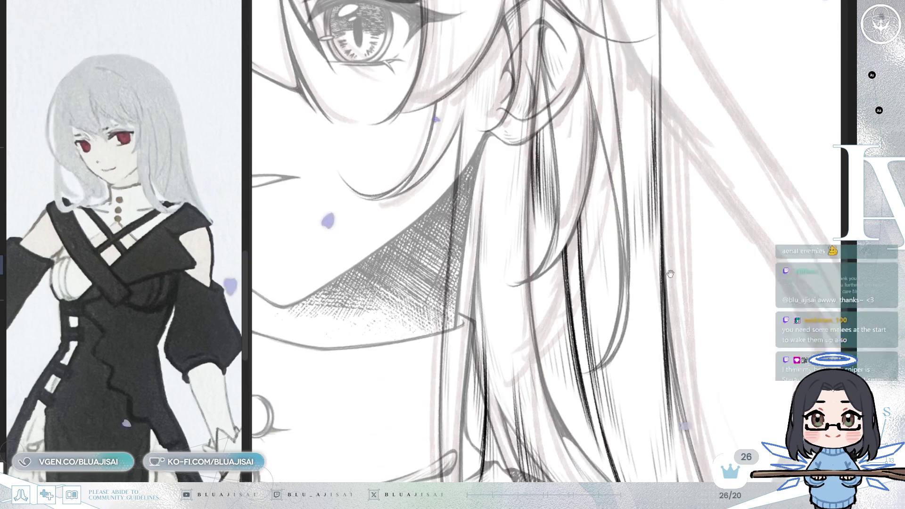
scroll(665, 245, down, 1)
scroll(676, 247, down, 1)
key(m)
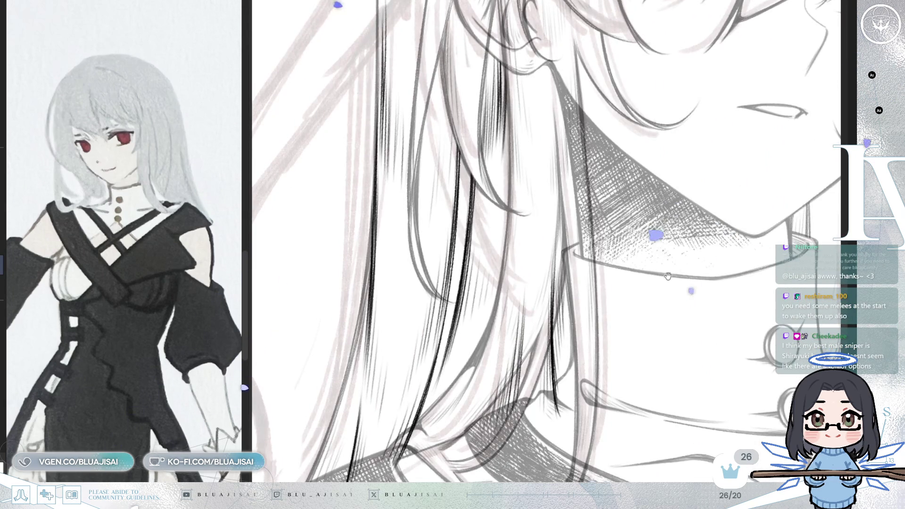
drag(666, 267, 666, 278)
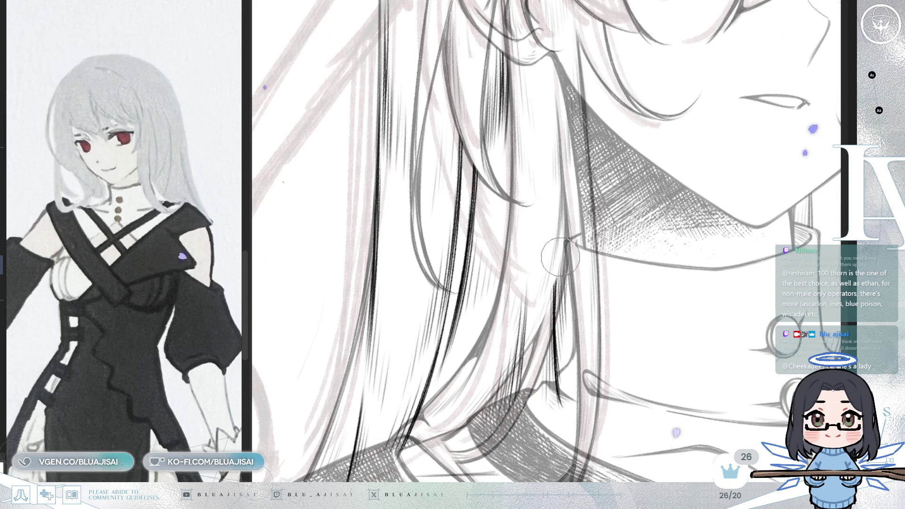
Step: Unflip the view and erase the upper part of the dark hair strand beside the collar
key(m)
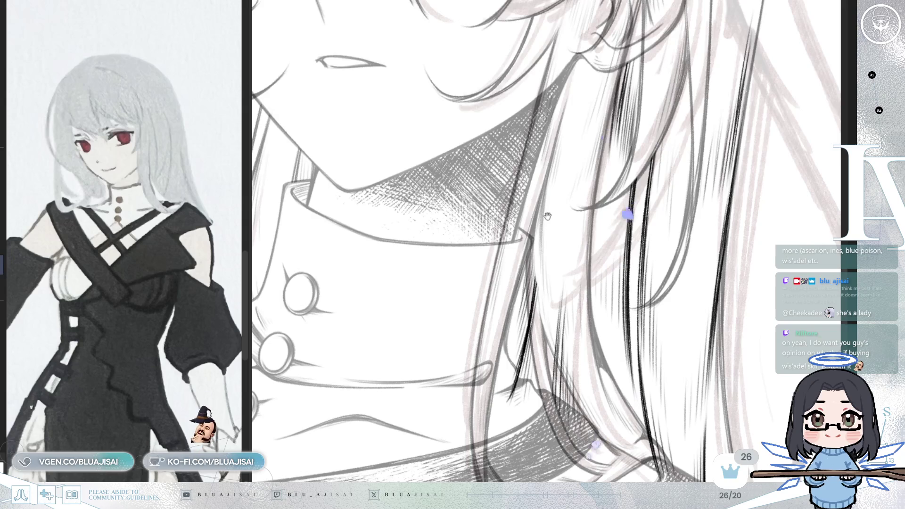
drag(551, 213, 564, 207)
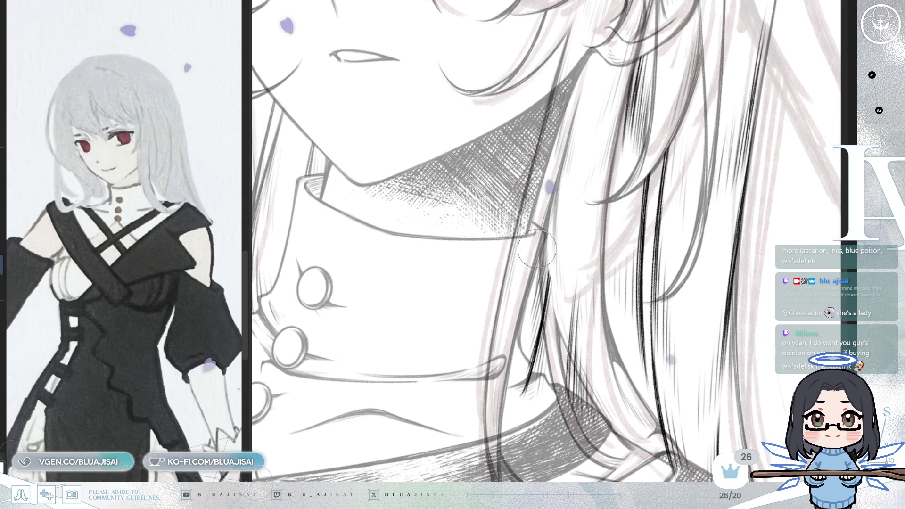
drag(545, 305, 547, 241)
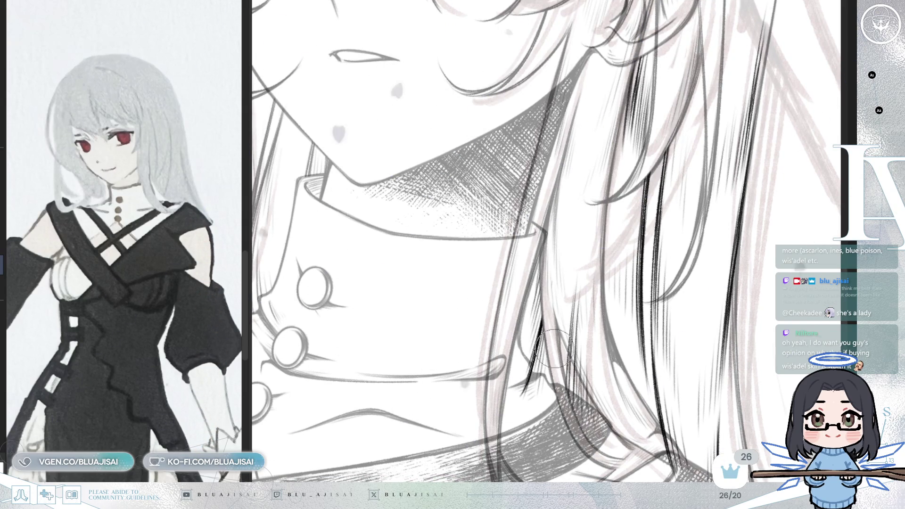
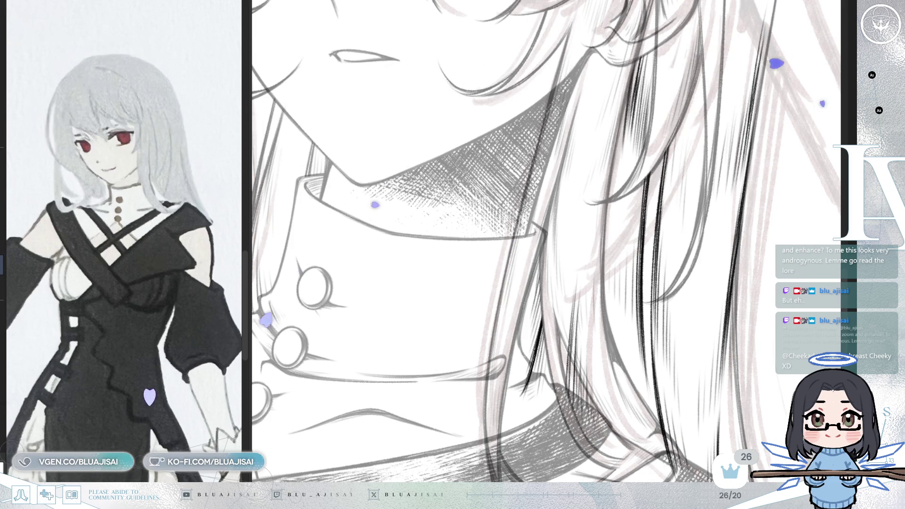
Step: Zoom, rotate and mirror the view while hatching shading under the chin and across the collar buttons
drag(640, 175, 555, 361)
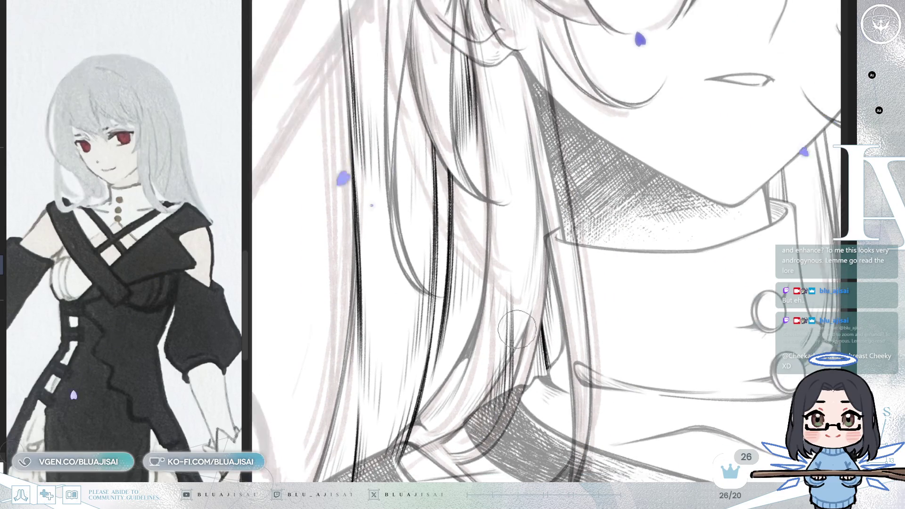
mouse_move(553, 413)
mouse_down()
mouse_move(628, 299)
mouse_move(559, 353)
mouse_move(543, 341)
mouse_up()
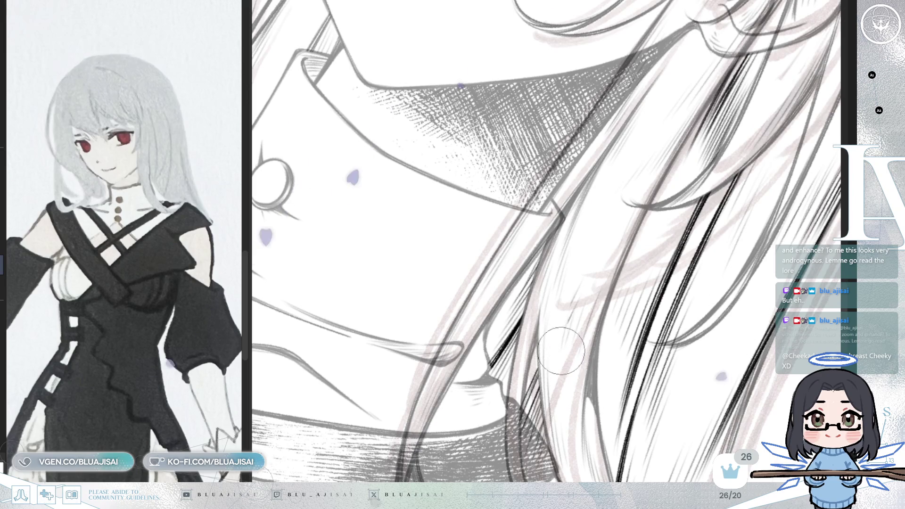
drag(569, 385, 803, 142)
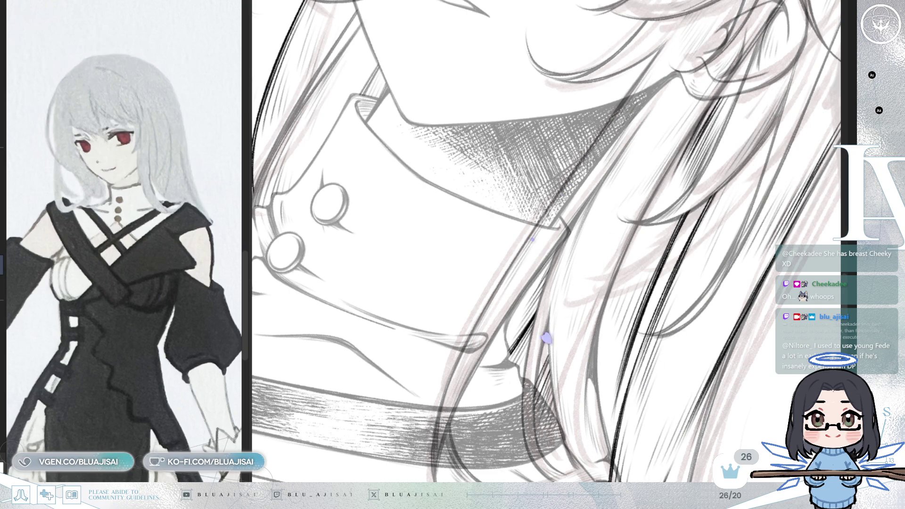
drag(613, 241, 577, 231)
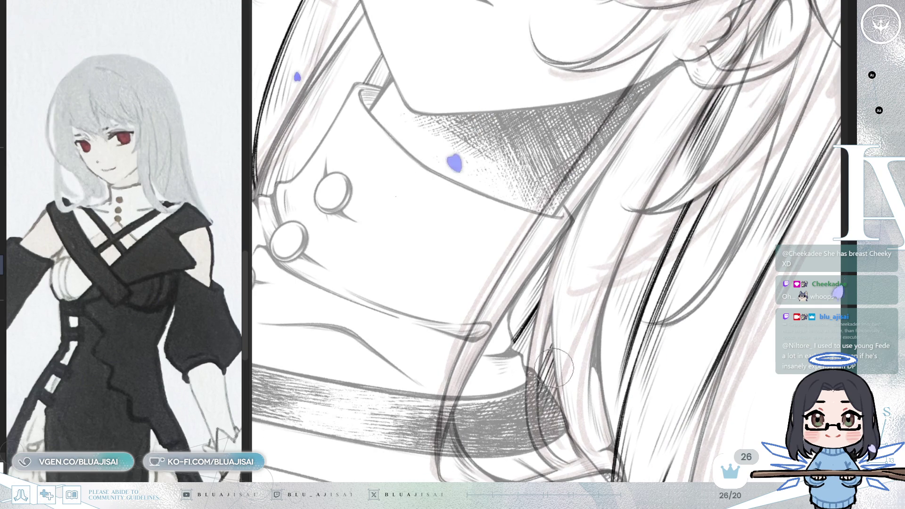
key(h)
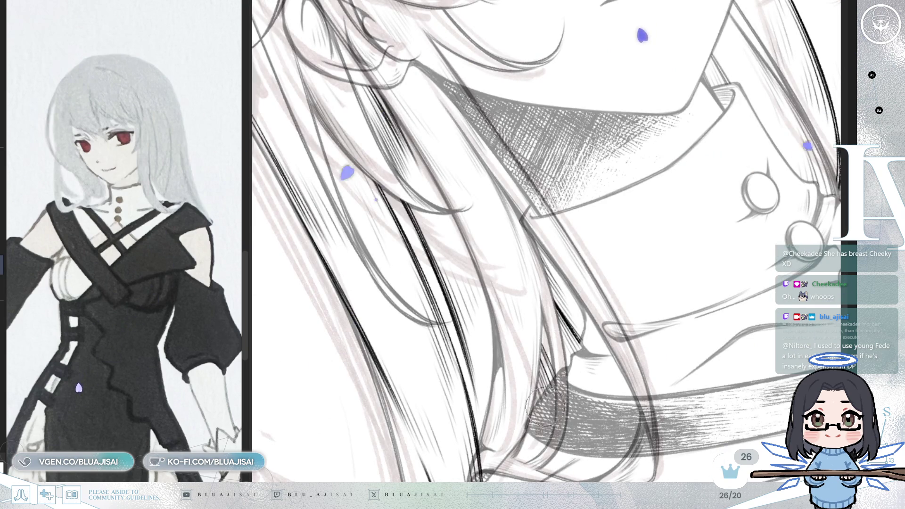
drag(556, 385, 501, 353)
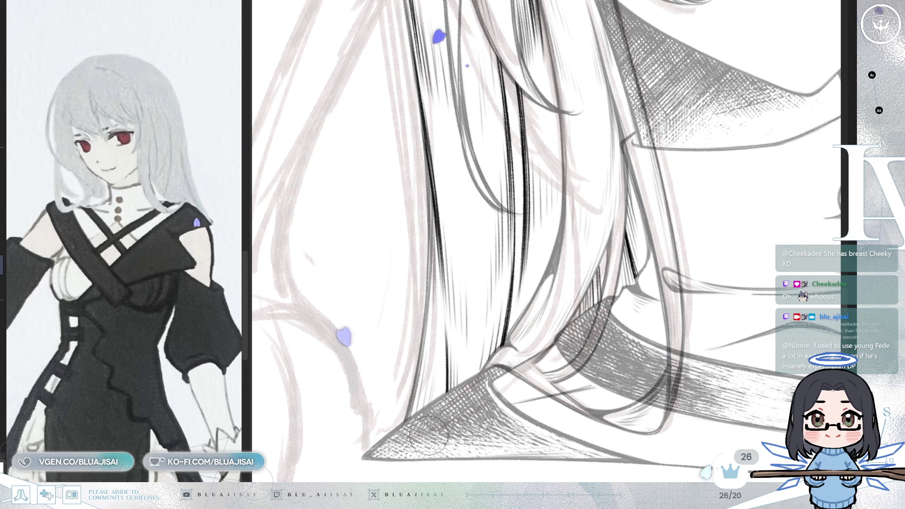
scroll(407, 434, down, 2)
scroll(476, 390, down, 2)
scroll(601, 371, down, 2)
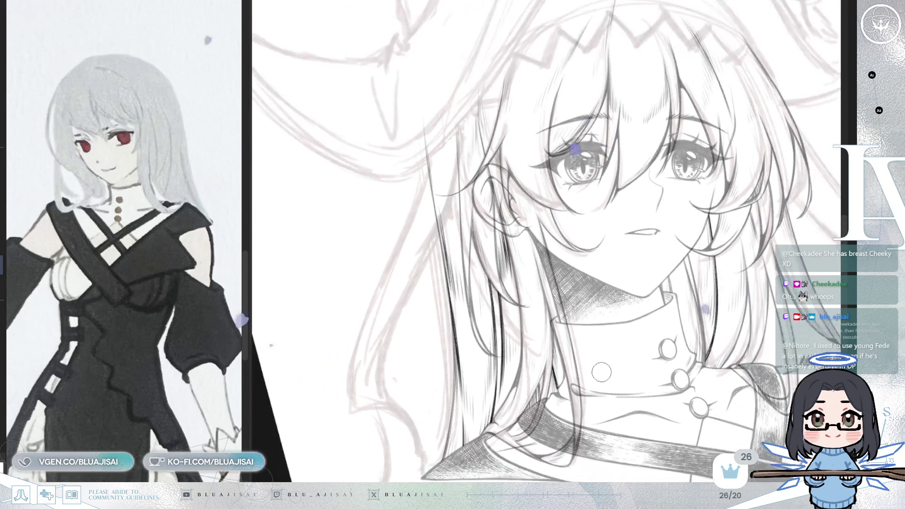
Step: Rotate the canvas back, hide sketch and collar, and zoom in on the inked face and hair
key(Delete)
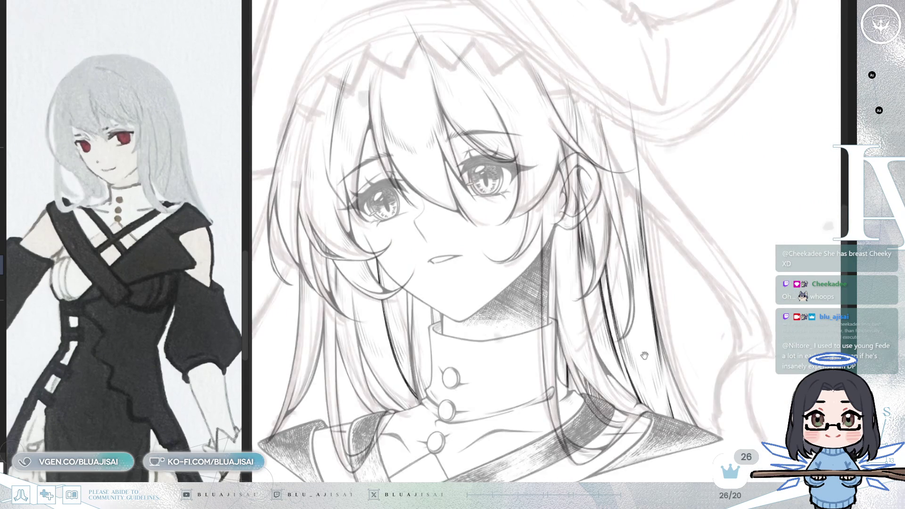
key(Delete)
key(End)
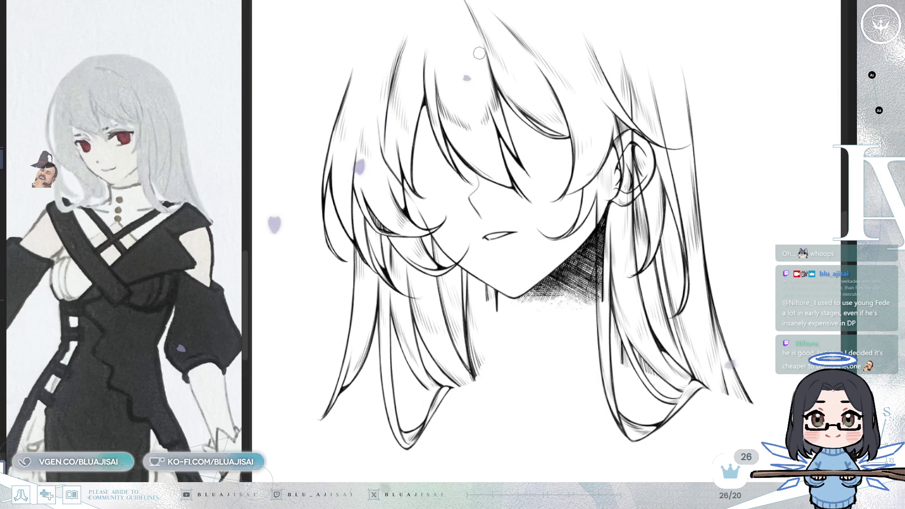
key(ctrl+plus)
drag(382, 177, 546, 137)
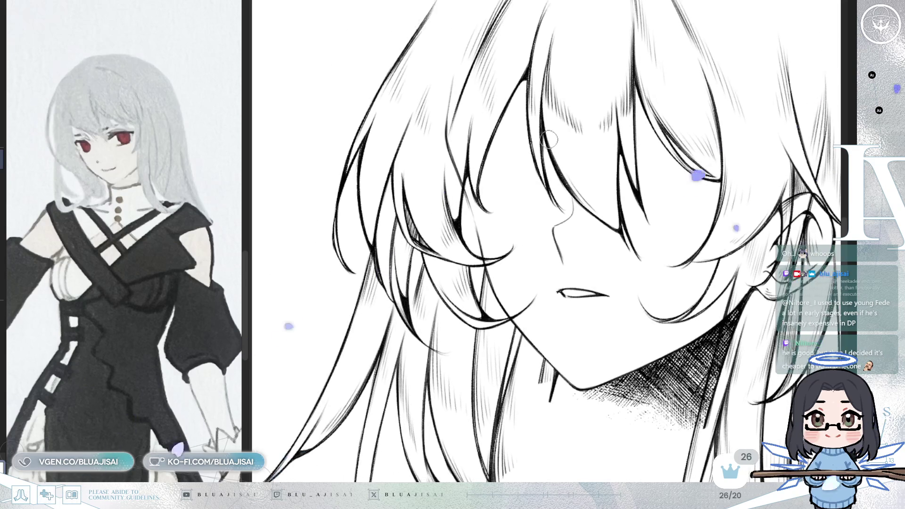